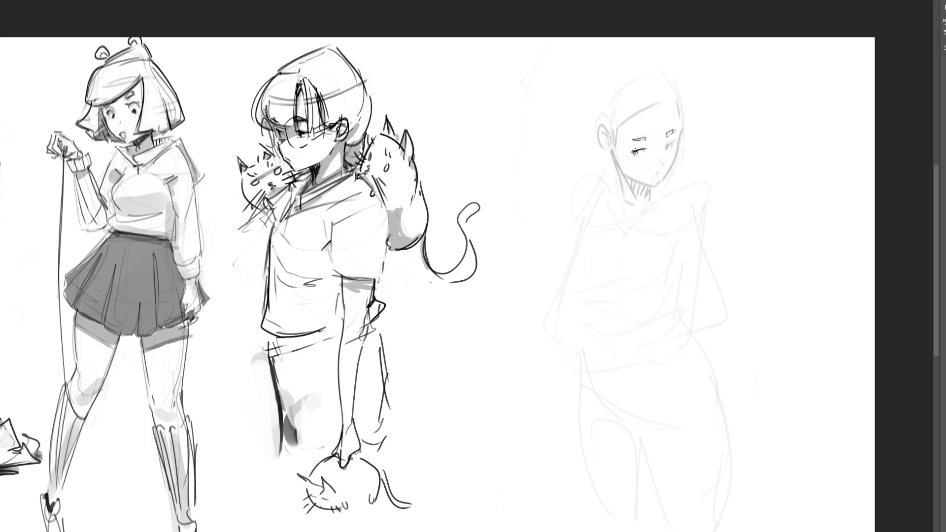
Ink the faint figure's eyelids, lashes, eyebrow, nose, mouth, chin and ear in dark lines.
drag(627, 154, 642, 150)
drag(664, 149, 672, 145)
drag(631, 154, 681, 139)
mouse_move(683, 125)
mouse_down()
mouse_move(673, 168)
mouse_move(656, 187)
mouse_up()
drag(659, 158, 656, 178)
drag(658, 177, 670, 145)
drag(633, 155, 640, 150)
drag(655, 184, 662, 178)
mouse_move(599, 138)
mouse_down()
mouse_move(609, 140)
mouse_move(626, 197)
mouse_move(652, 201)
mouse_up()
Sketch the hair strands, fringe lock and head outline, topped with a small bun.
drag(607, 126, 621, 153)
mouse_move(618, 97)
mouse_down()
mouse_move(612, 117)
mouse_move(626, 131)
mouse_move(657, 132)
mouse_up()
mouse_move(627, 96)
mouse_down()
mouse_move(649, 77)
mouse_move(683, 116)
mouse_move(681, 151)
mouse_up()
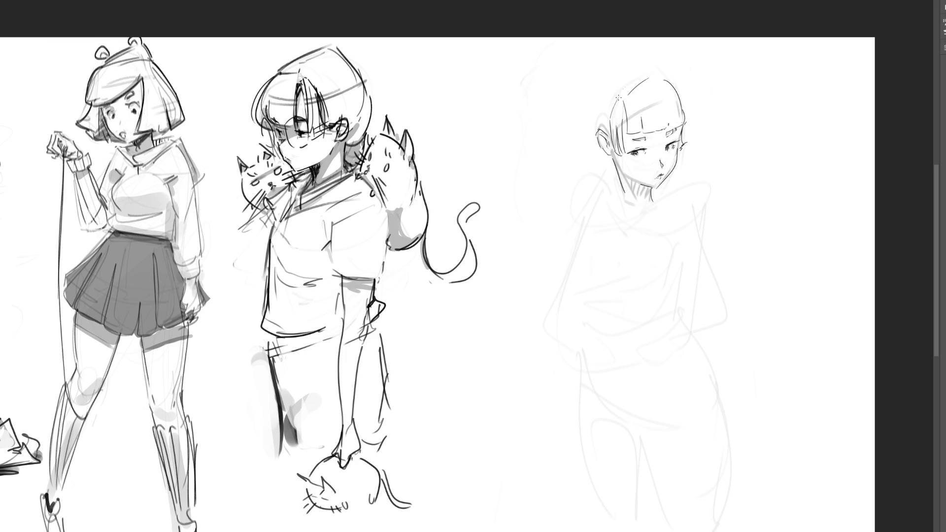
drag(616, 97, 608, 128)
mouse_move(619, 64)
mouse_down()
mouse_move(642, 72)
mouse_move(628, 74)
mouse_up()
mouse_move(633, 67)
mouse_down()
mouse_move(586, 117)
mouse_move(644, 59)
mouse_up()
drag(586, 83, 583, 126)
mouse_move(586, 74)
mouse_down()
mouse_move(634, 50)
mouse_move(618, 49)
mouse_up()
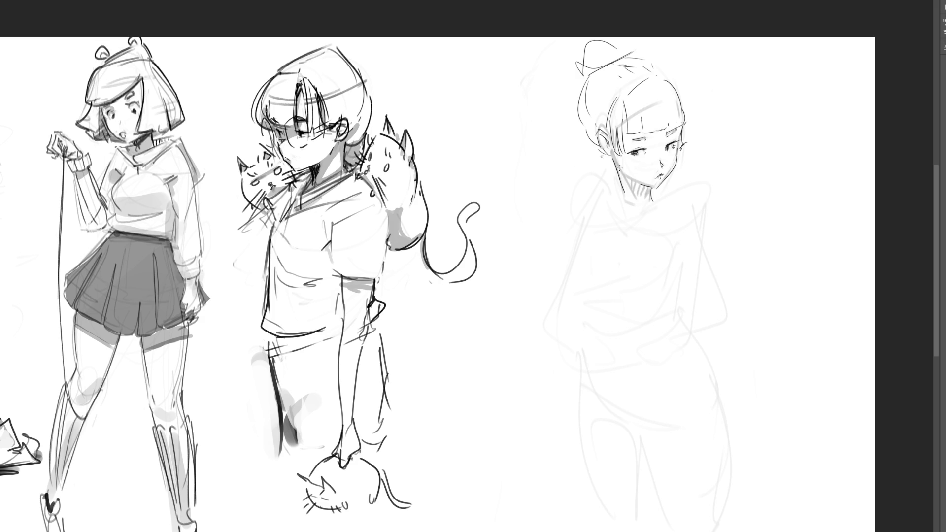
Shade the left side of the neck, ink both neck contours, and stroke the left shoulder.
drag(624, 170, 633, 195)
mouse_move(619, 184)
mouse_down()
mouse_move(604, 196)
mouse_move(659, 205)
mouse_up()
mouse_move(621, 163)
mouse_down()
mouse_move(614, 202)
mouse_move(644, 210)
mouse_move(633, 230)
mouse_move(670, 204)
mouse_move(701, 251)
mouse_up()
drag(607, 194, 579, 215)
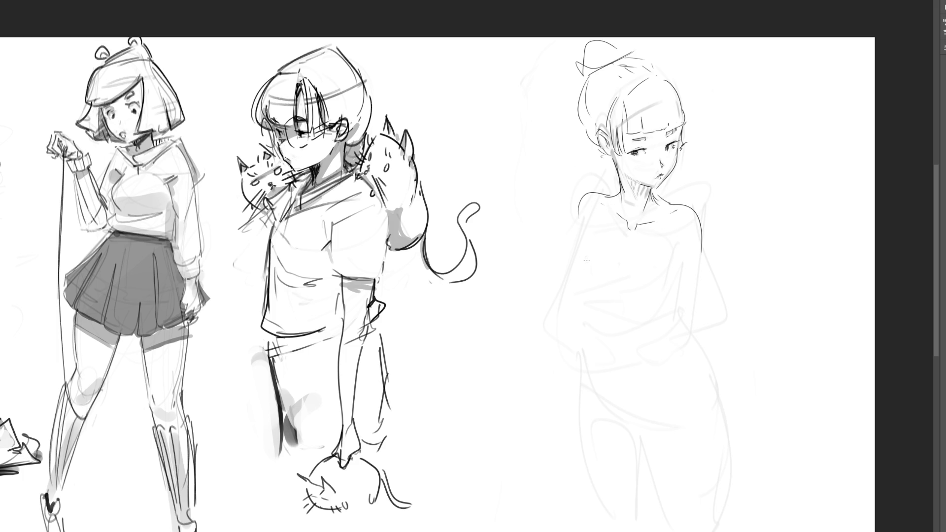
Ink the torso sides, underbust line, and the tank top's straps and neckline.
mouse_move(588, 227)
mouse_down()
mouse_move(570, 294)
mouse_move(655, 339)
mouse_up()
drag(681, 270, 678, 310)
mouse_move(608, 197)
mouse_down()
mouse_move(581, 268)
mouse_move(590, 285)
mouse_move(629, 292)
mouse_move(665, 213)
mouse_up()
drag(671, 205, 674, 270)
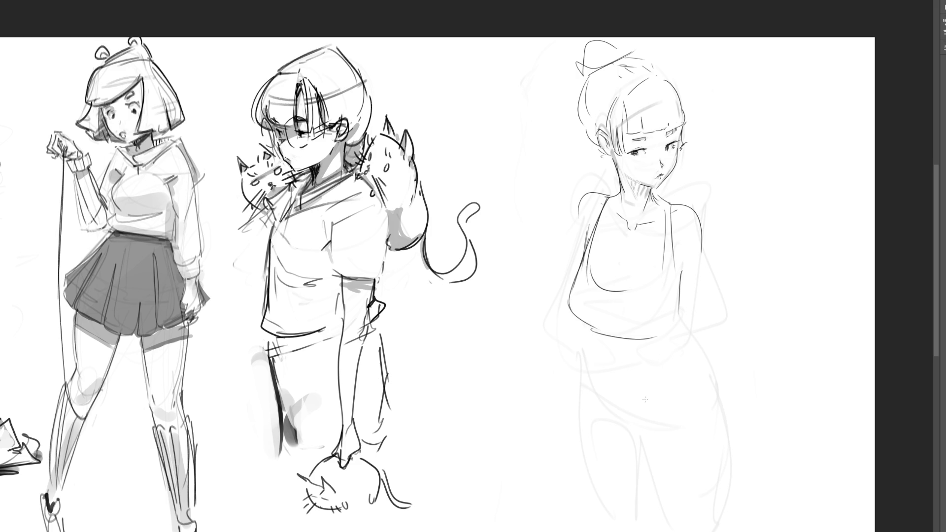
Draw the waistband below the tank top and the inner and outer arm contours.
drag(589, 338, 663, 337)
mouse_move(590, 340)
mouse_down()
mouse_move(621, 351)
mouse_move(683, 332)
mouse_up()
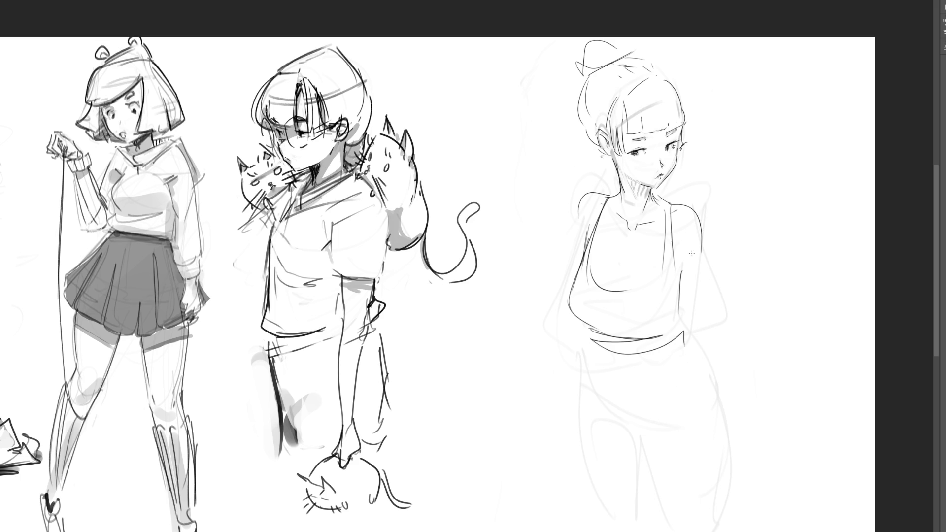
drag(686, 241, 680, 291)
drag(580, 219, 574, 260)
mouse_move(694, 206)
mouse_down()
mouse_move(721, 307)
mouse_move(702, 321)
mouse_move(730, 311)
mouse_up()
Draw the hips, navel, crotch and legs down to the page bottom, plus a cleavage line.
mouse_move(585, 329)
mouse_down()
mouse_move(594, 355)
mouse_move(676, 346)
mouse_move(655, 371)
mouse_up()
mouse_move(587, 349)
mouse_down()
mouse_move(615, 426)
mouse_move(641, 447)
mouse_move(657, 442)
mouse_up()
drag(678, 382, 660, 446)
mouse_move(692, 327)
mouse_down()
mouse_move(717, 379)
mouse_move(729, 453)
mouse_up()
key(ctrl+z)
drag(691, 333, 724, 452)
drag(586, 338, 580, 409)
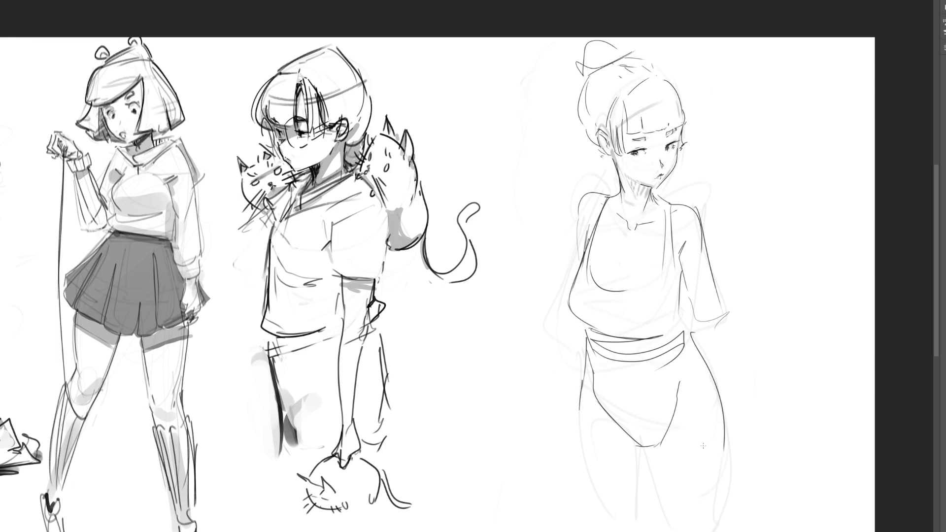
mouse_move(623, 440)
mouse_down()
mouse_move(654, 446)
mouse_move(676, 531)
mouse_up()
drag(729, 423, 722, 531)
drag(581, 397, 610, 531)
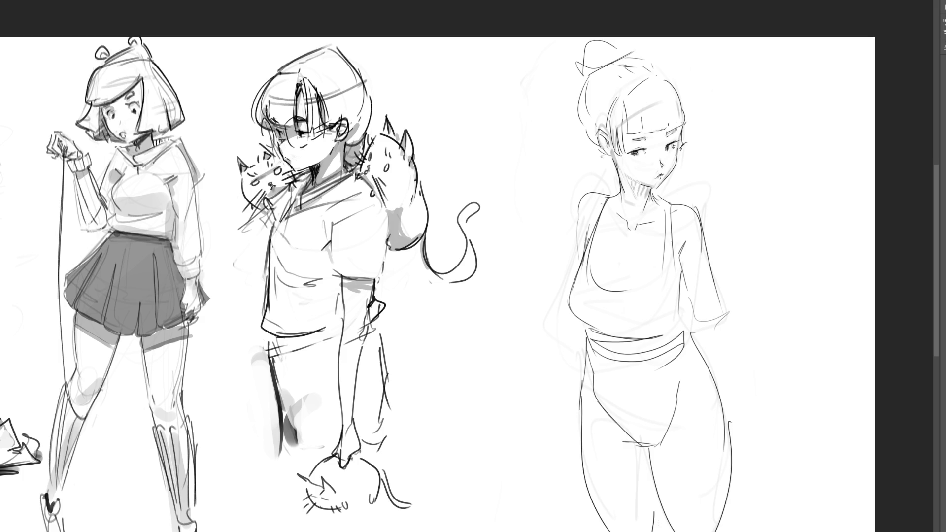
drag(614, 293, 622, 271)
Add waist strokes, trace the back of the head, and redraw the bun with a hairpin.
drag(647, 335, 674, 317)
drag(682, 278, 681, 313)
drag(582, 125, 606, 161)
drag(610, 158, 613, 165)
mouse_move(591, 74)
mouse_down()
mouse_move(656, 39)
mouse_move(589, 74)
mouse_up()
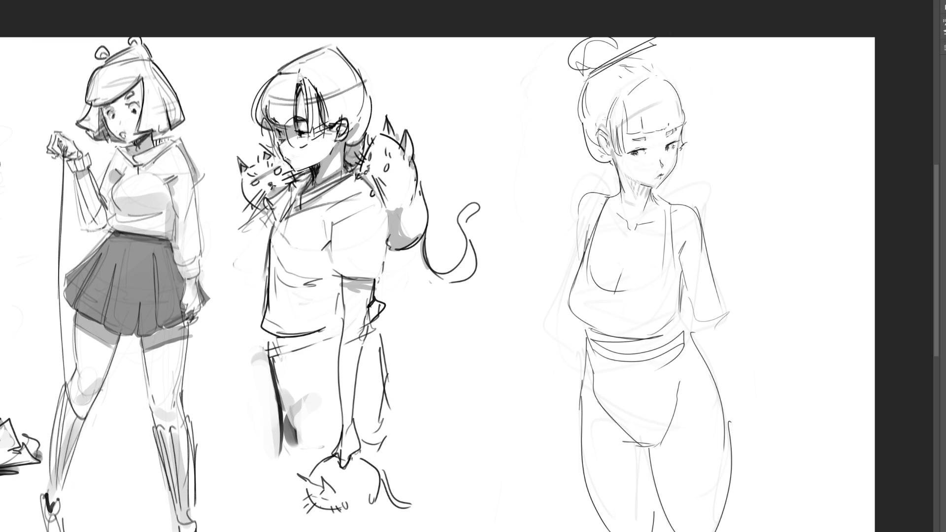
Sketch the raised forearm lines after discarding trial strokes across the bangs.
mouse_move(614, 113)
mouse_down()
mouse_move(593, 117)
mouse_move(676, 98)
mouse_up()
key(ctrl+z)
mouse_move(713, 290)
mouse_down()
mouse_move(705, 331)
mouse_move(720, 339)
mouse_move(754, 260)
mouse_move(745, 299)
mouse_move(771, 267)
mouse_up()
drag(742, 315, 729, 331)
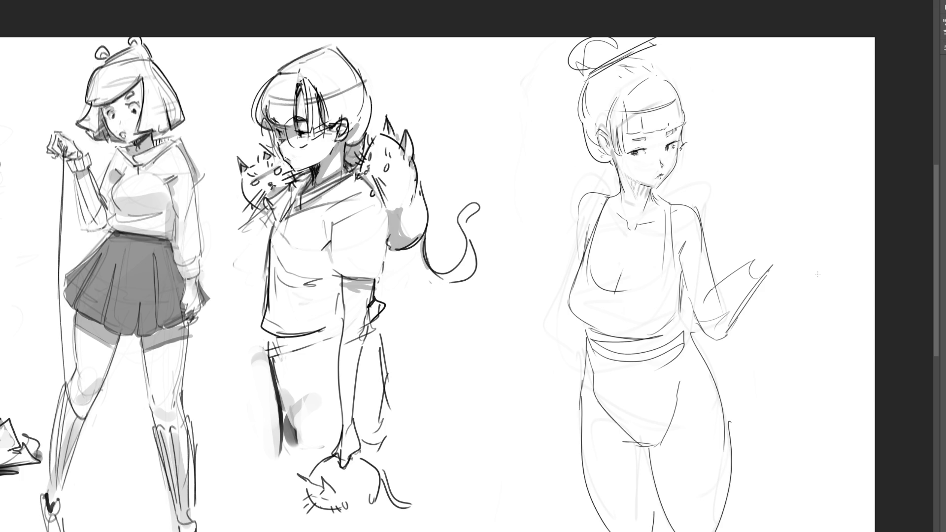
Lengthen the left hip line, discarding a trial hand-and-blade sketch.
drag(577, 322, 570, 410)
key(ctrl+z)
drag(571, 323, 588, 482)
key(ctrl+z)
mouse_move(577, 416)
mouse_down()
mouse_move(567, 474)
mouse_move(555, 478)
mouse_up()
drag(575, 446, 520, 491)
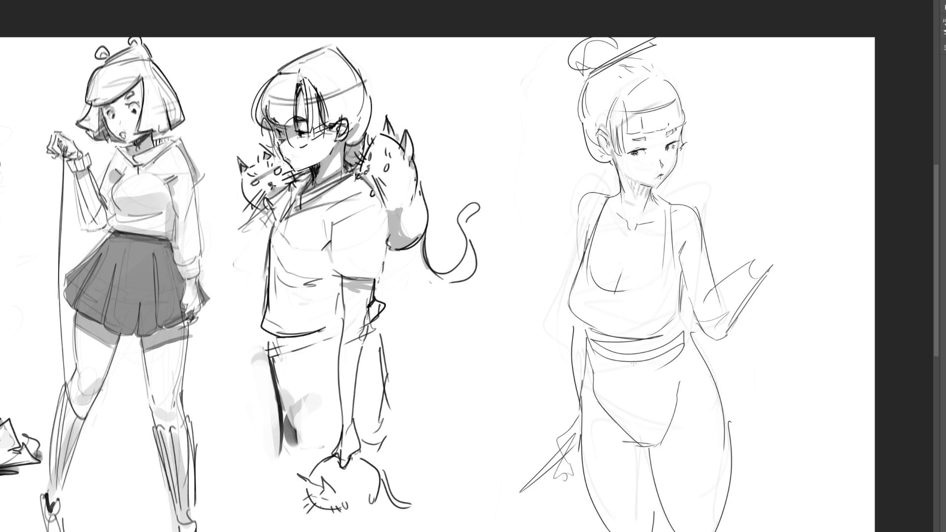
key(ctrl+z)
key(ctrl+z)
key(ctrl+z)
Draw the raised hand's fingers, then the sleeve and left shoulder line.
mouse_move(762, 253)
mouse_down()
mouse_move(801, 228)
mouse_move(771, 265)
mouse_move(805, 217)
mouse_move(783, 249)
mouse_move(786, 269)
mouse_move(808, 269)
mouse_move(822, 224)
mouse_move(818, 258)
mouse_move(829, 249)
mouse_move(814, 244)
mouse_up()
key(ctrl+z)
key(ctrl+z)
key(ctrl+z)
mouse_move(805, 257)
mouse_down()
mouse_move(788, 268)
mouse_move(820, 220)
mouse_up()
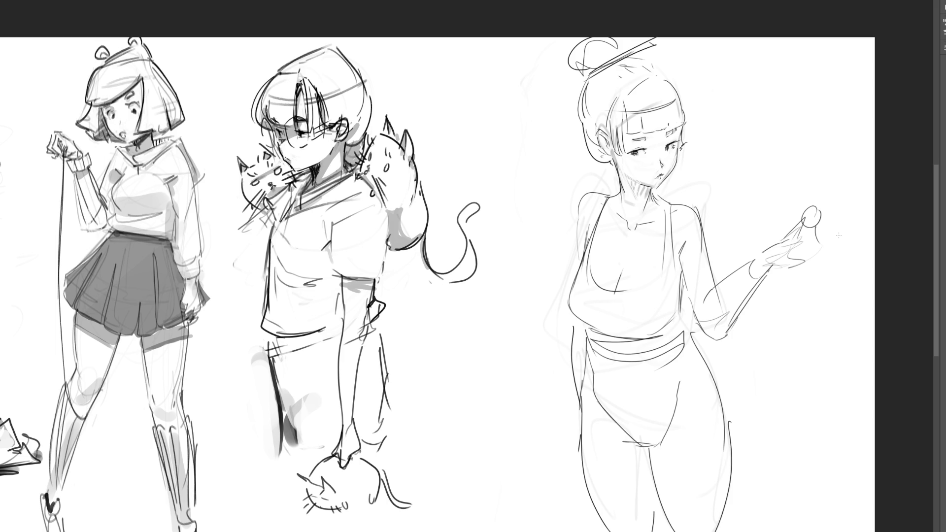
mouse_move(608, 193)
mouse_down()
mouse_move(559, 239)
mouse_move(575, 264)
mouse_move(500, 304)
mouse_up()
Draw the arm bending out to the left with the forearm resting at the hip.
mouse_move(577, 247)
mouse_down()
mouse_move(548, 288)
mouse_move(540, 335)
mouse_move(547, 340)
mouse_up()
drag(545, 281, 574, 348)
mouse_move(571, 333)
mouse_down()
mouse_move(557, 357)
mouse_move(570, 367)
mouse_move(567, 395)
mouse_up()
mouse_move(567, 356)
mouse_down()
mouse_move(579, 394)
mouse_move(518, 366)
mouse_move(593, 392)
mouse_move(550, 423)
mouse_up()
key(ctrl+z)
key(ctrl+z)
key(ctrl+z)
Draw the hand gripping a diagonal handle with an oval head.
drag(541, 360, 562, 377)
mouse_move(572, 374)
mouse_down()
mouse_move(564, 409)
mouse_move(578, 382)
mouse_move(526, 449)
mouse_up()
drag(559, 387, 564, 414)
mouse_move(566, 419)
mouse_down()
mouse_move(590, 393)
mouse_move(580, 403)
mouse_up()
mouse_move(554, 410)
mouse_down()
mouse_move(578, 400)
mouse_move(564, 406)
mouse_up()
mouse_move(543, 412)
mouse_down()
mouse_move(564, 394)
mouse_move(549, 416)
mouse_up()
mouse_move(546, 387)
mouse_down()
mouse_move(473, 465)
mouse_move(555, 443)
mouse_up()
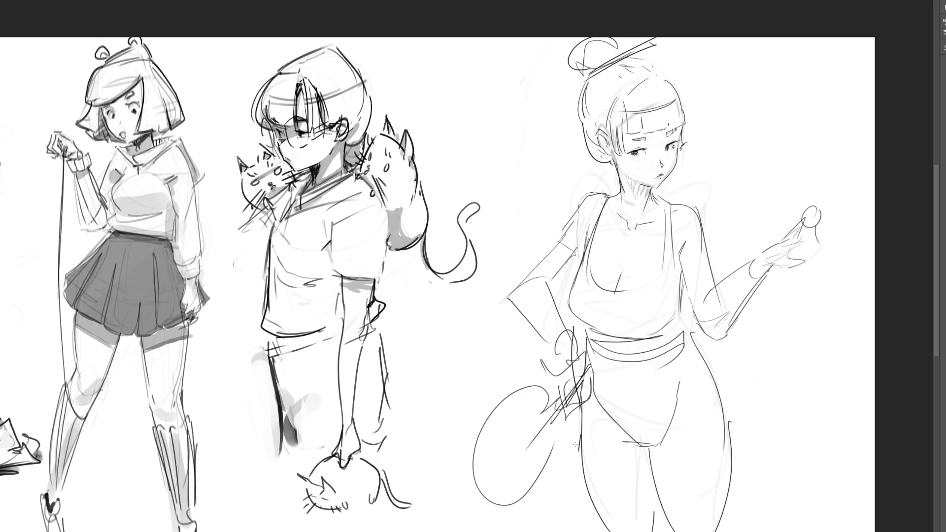
Reinforce the left arm contour and extend it down past the hip.
drag(578, 202, 537, 278)
mouse_move(581, 255)
mouse_down()
mouse_move(559, 284)
mouse_move(549, 347)
mouse_up()
mouse_move(552, 275)
mouse_down()
mouse_move(533, 303)
mouse_move(573, 335)
mouse_up()
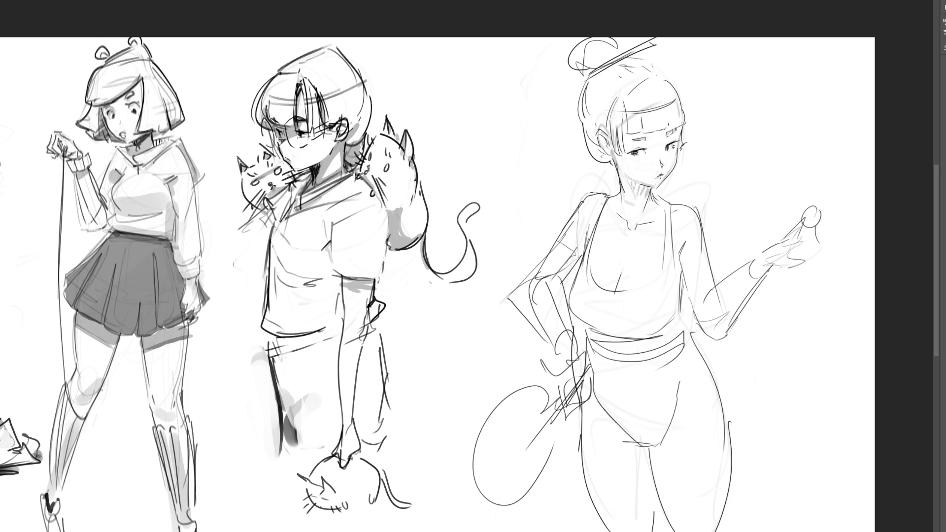
Lasso the head and nudge it left, up and slightly clockwise with Free Transform.
mouse_move(699, 170)
mouse_down()
mouse_move(644, 21)
mouse_move(525, 123)
mouse_move(593, 179)
mouse_move(618, 172)
mouse_move(689, 196)
mouse_up()
key(ctrl+t)
drag(648, 154, 643, 152)
drag(758, 113, 759, 116)
drag(635, 74, 637, 71)
key(Return)
key(ctrl+d)
Hatch shading on the neck, left shoulder and collarbone.
drag(614, 160, 616, 170)
key(ctrl+z)
drag(612, 155, 648, 187)
key(ctrl+z)
key(ctrl+z)
key(ctrl+z)
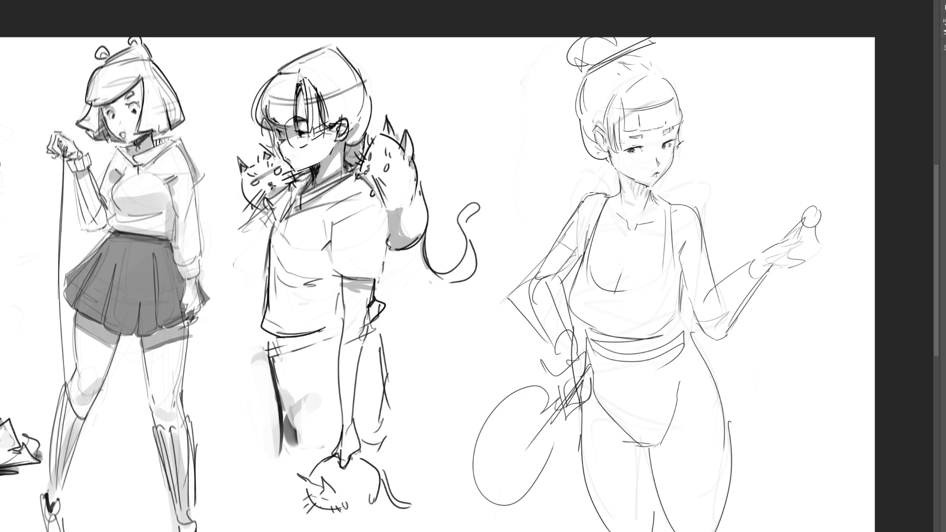
mouse_move(620, 171)
mouse_down()
mouse_move(640, 199)
mouse_move(652, 196)
mouse_move(635, 193)
mouse_up()
drag(633, 181, 639, 198)
drag(637, 184, 645, 199)
mouse_move(645, 186)
mouse_down()
mouse_move(652, 193)
mouse_move(623, 217)
mouse_move(611, 208)
mouse_up()
drag(607, 205, 669, 215)
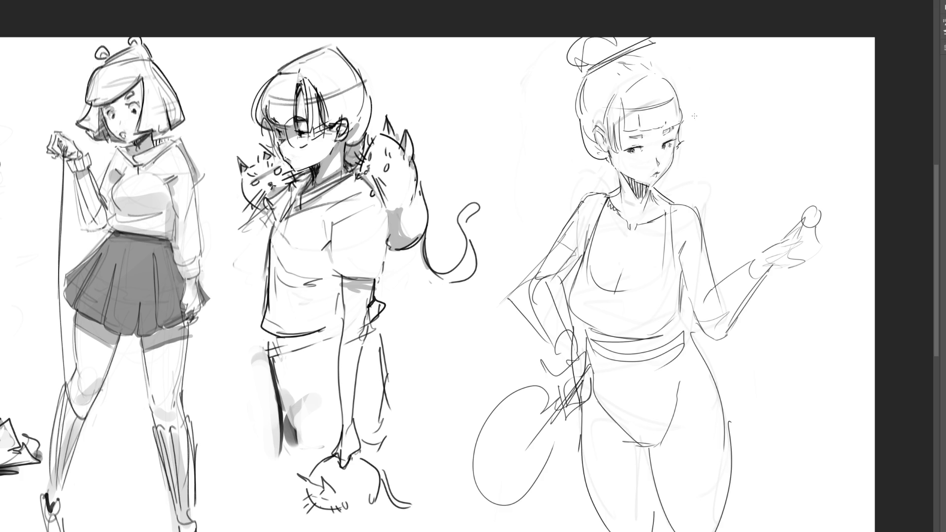
Ink the right shoulder, sleeve edge, neckline and both apron straps.
mouse_move(676, 201)
mouse_down()
mouse_move(709, 238)
mouse_move(683, 272)
mouse_move(690, 289)
mouse_up()
mouse_move(552, 230)
mouse_down()
mouse_move(581, 256)
mouse_move(558, 244)
mouse_move(583, 197)
mouse_move(601, 187)
mouse_move(611, 222)
mouse_move(659, 232)
mouse_up()
drag(617, 284, 614, 293)
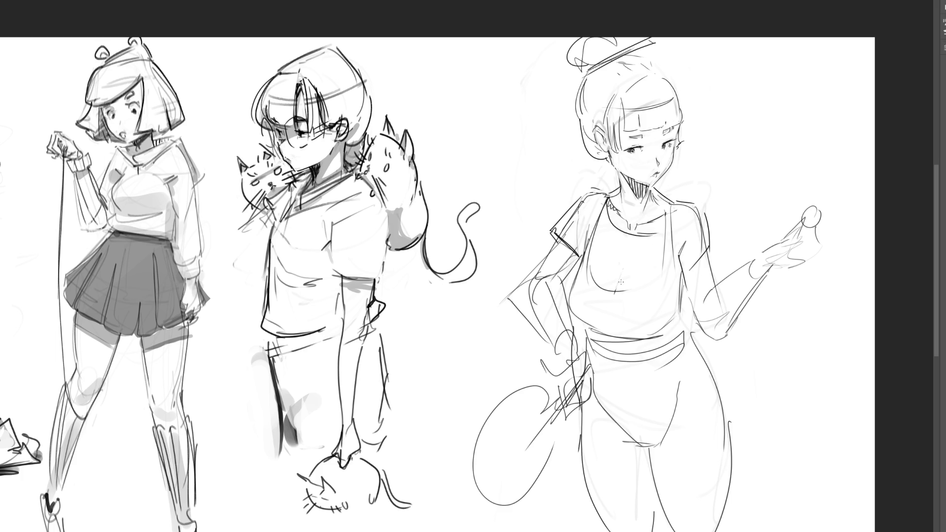
mouse_move(631, 233)
mouse_down()
mouse_move(666, 227)
mouse_move(669, 237)
mouse_up()
drag(668, 204, 657, 275)
drag(677, 199, 672, 285)
drag(693, 241, 681, 261)
drag(594, 226, 588, 244)
Draw the waistband belt, inner thigh and left hip, and stocking bands across the thighs.
mouse_move(580, 328)
mouse_down()
mouse_move(644, 319)
mouse_move(678, 333)
mouse_up()
mouse_move(583, 330)
mouse_down()
mouse_move(642, 338)
mouse_move(685, 328)
mouse_up()
drag(684, 328, 660, 352)
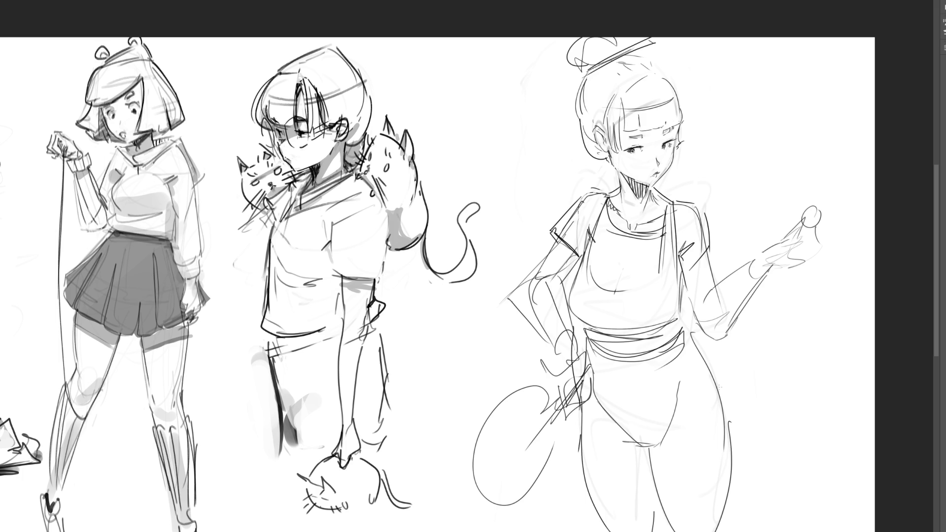
drag(679, 395, 659, 441)
drag(592, 382, 608, 413)
drag(661, 508, 715, 516)
drag(590, 499, 628, 524)
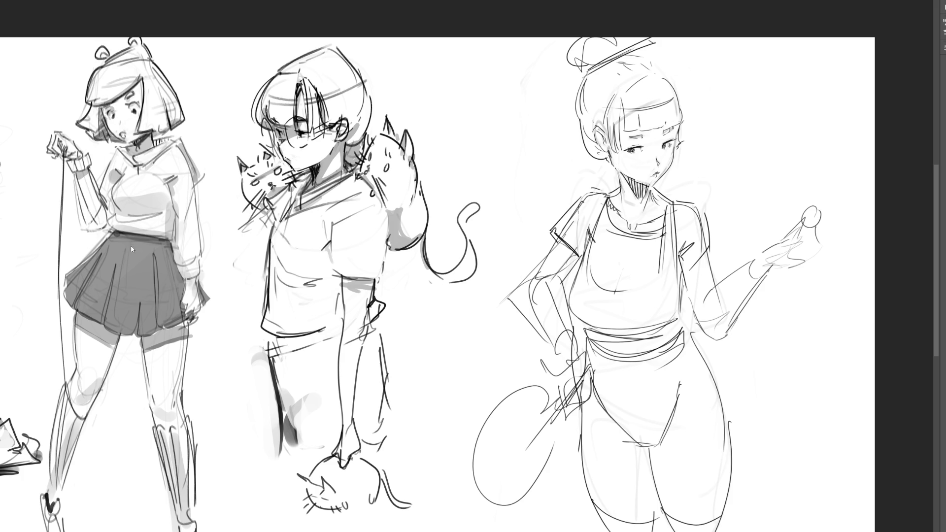
Mirror the right figure horizontally and tilt it slightly counter-clockwise.
key(ctrl+shift+h)
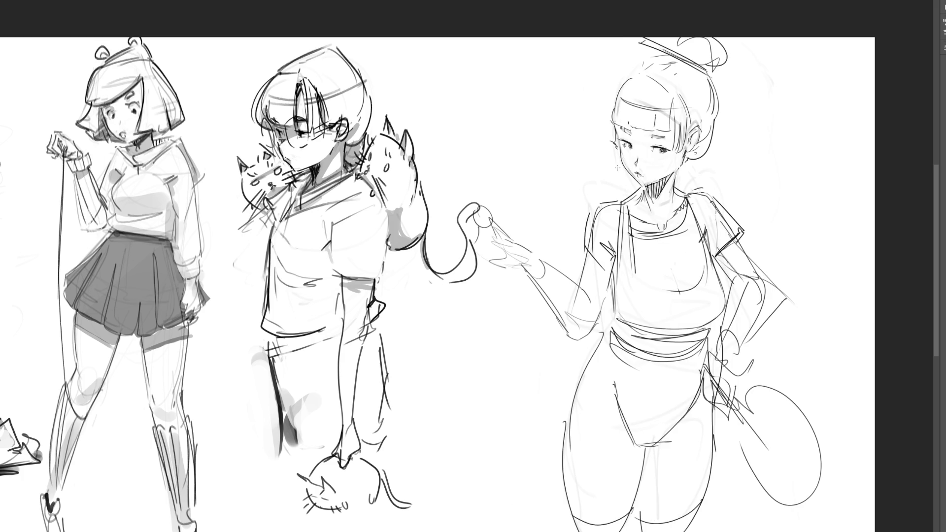
key(ctrl+t)
drag(650, 40, 635, 39)
key(Return)
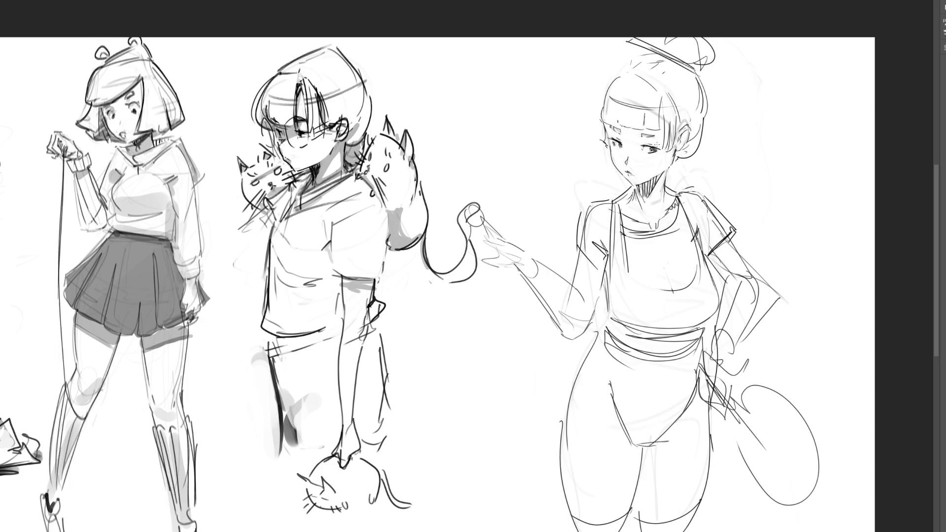
Draw the eyebrow, hair past the cheek, right face line, headband outline and wrist cuff.
drag(636, 134, 660, 136)
drag(604, 123, 601, 154)
drag(659, 125, 671, 161)
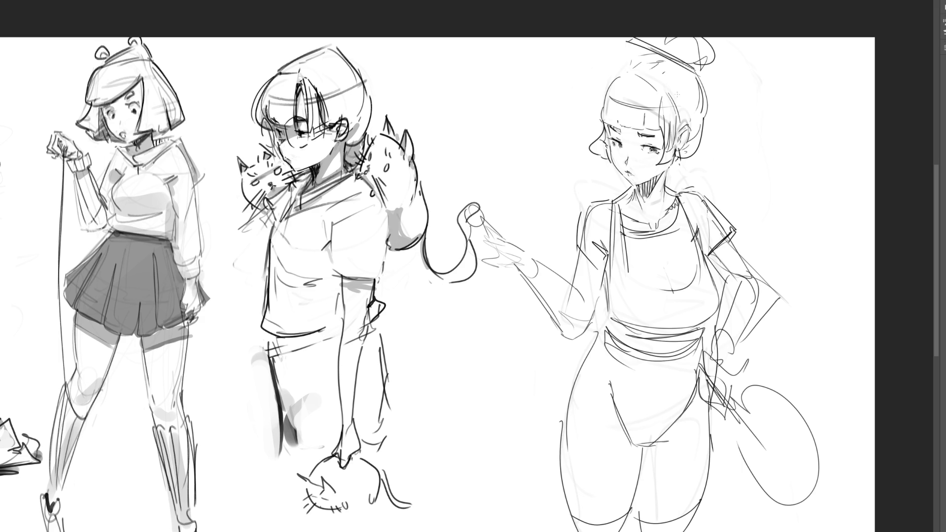
mouse_move(622, 80)
mouse_down()
mouse_move(597, 139)
mouse_move(683, 139)
mouse_move(662, 97)
mouse_move(705, 140)
mouse_move(694, 159)
mouse_up()
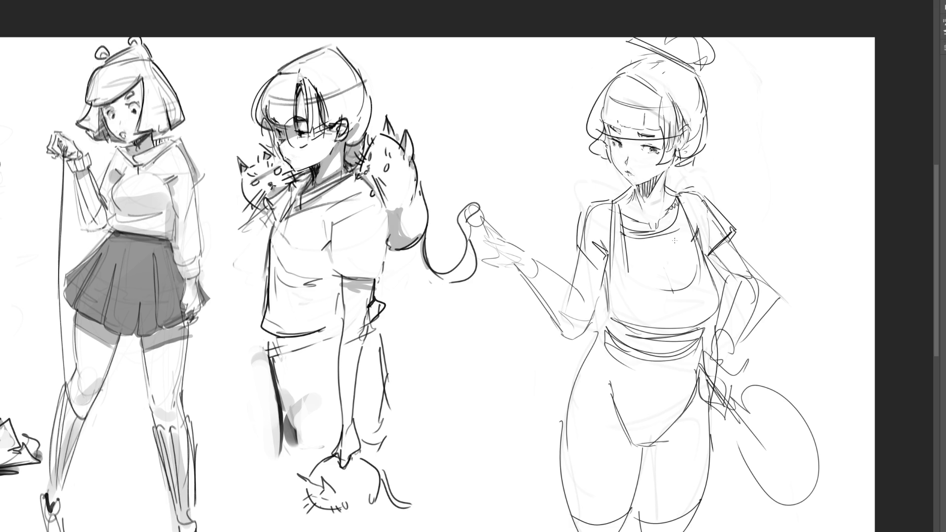
mouse_move(521, 242)
mouse_down()
mouse_move(512, 266)
mouse_move(539, 261)
mouse_up()
Shade the waistband, sleeves, neck, collar, headband and hair bun in grey.
mouse_move(622, 327)
mouse_down()
mouse_move(615, 336)
mouse_move(707, 322)
mouse_move(598, 345)
mouse_move(701, 339)
mouse_move(618, 377)
mouse_up()
drag(733, 235, 715, 265)
drag(590, 257, 604, 270)
mouse_move(665, 168)
mouse_down()
mouse_move(628, 199)
mouse_move(636, 212)
mouse_up()
drag(677, 154, 668, 172)
mouse_move(681, 137)
mouse_down()
mouse_move(601, 148)
mouse_move(682, 170)
mouse_up()
drag(683, 48, 708, 58)
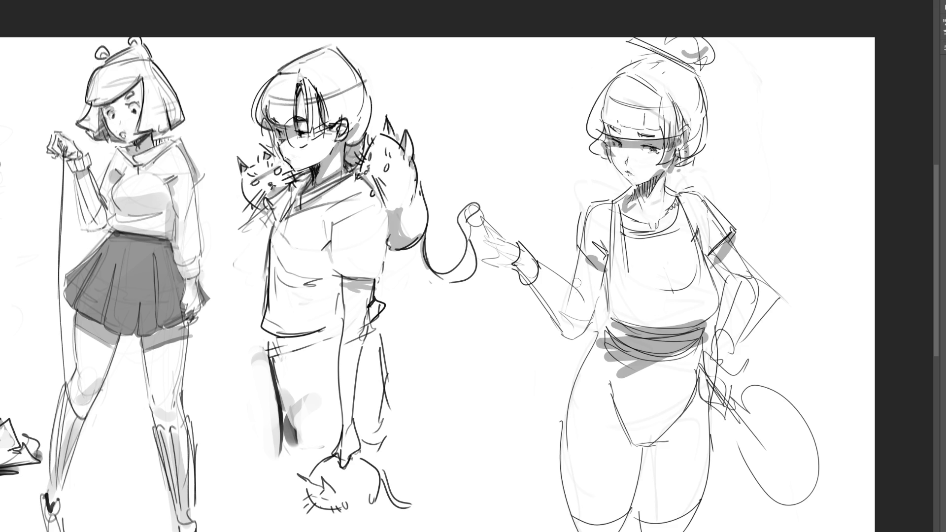
drag(581, 287, 578, 309)
drag(602, 273, 597, 295)
Shade under the forearm, around the tail, along the hips and down the inner thighs.
mouse_move(557, 321)
mouse_down()
mouse_move(529, 284)
mouse_move(633, 359)
mouse_up()
mouse_move(729, 383)
mouse_down()
mouse_move(697, 406)
mouse_move(775, 472)
mouse_up()
drag(757, 395, 764, 450)
mouse_move(700, 398)
mouse_down()
mouse_move(641, 451)
mouse_move(632, 446)
mouse_move(641, 470)
mouse_up()
mouse_move(675, 429)
mouse_down()
mouse_move(636, 503)
mouse_move(635, 523)
mouse_move(647, 529)
mouse_up()
mouse_move(608, 403)
mouse_down()
mouse_move(640, 458)
mouse_move(632, 529)
mouse_up()
drag(566, 495, 577, 515)
drag(605, 338, 576, 387)
drag(625, 357, 588, 381)
mouse_move(621, 368)
mouse_down()
mouse_move(670, 362)
mouse_move(696, 424)
mouse_move(643, 346)
mouse_up()
Add dark hatching across the belt and hips, and shade the collar, neck and shoulder.
drag(636, 372, 687, 337)
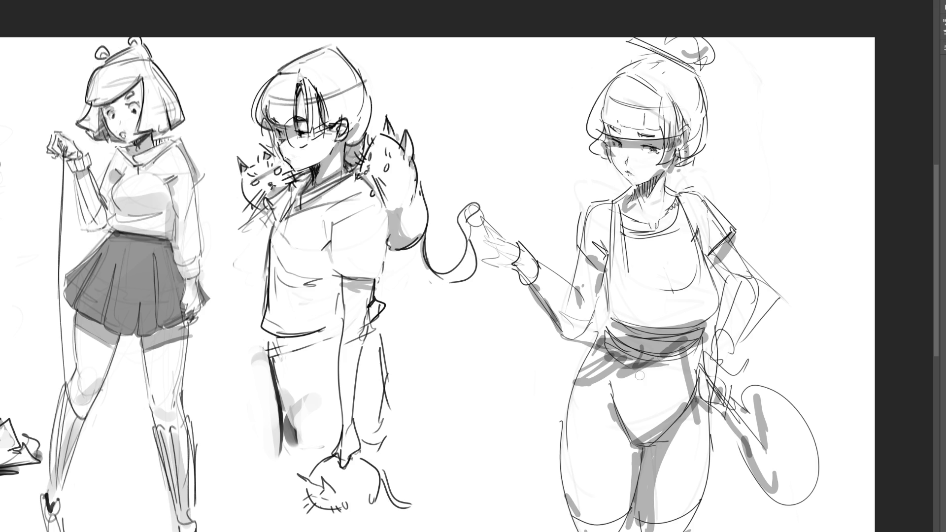
drag(626, 390, 685, 345)
drag(663, 387, 699, 343)
drag(687, 366, 691, 423)
drag(643, 355, 702, 450)
drag(661, 411, 695, 377)
drag(645, 349, 684, 362)
drag(618, 335, 683, 323)
mouse_move(660, 327)
mouse_down()
mouse_move(714, 306)
mouse_move(687, 295)
mouse_up()
mouse_move(699, 221)
mouse_down()
mouse_move(683, 238)
mouse_move(713, 249)
mouse_move(651, 219)
mouse_up()
drag(672, 191, 635, 223)
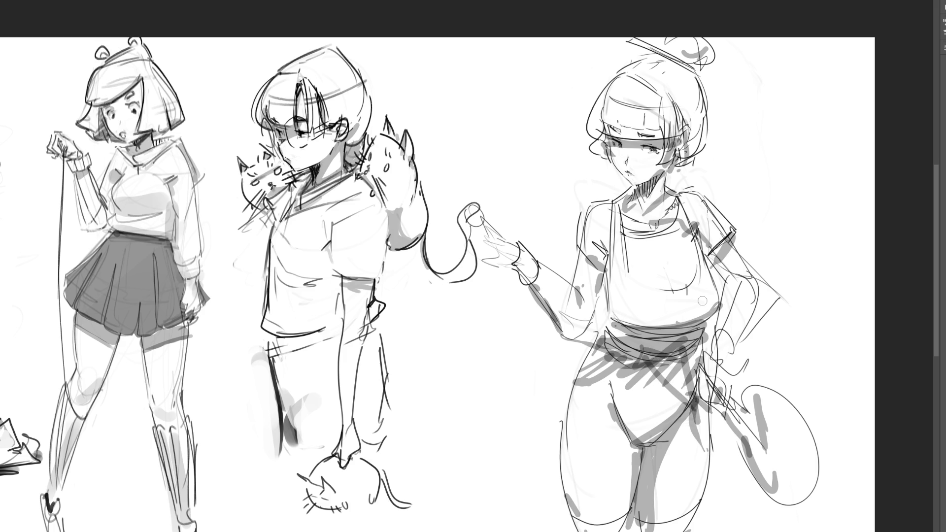
Free-transform the right figure, skewing its top and scaling it into a smaller box upper right.
key(ctrl+t)
mouse_move(642, 36)
mouse_down()
mouse_move(591, 57)
mouse_move(610, 52)
mouse_move(613, 31)
mouse_up()
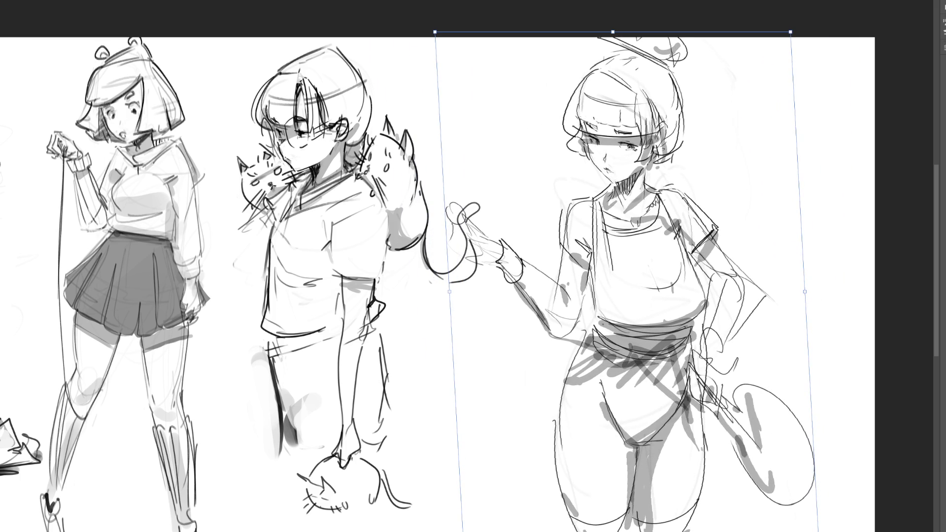
drag(819, 531, 831, 531)
drag(791, 32, 800, 30)
drag(619, 31, 635, 24)
mouse_move(818, 23)
mouse_down()
mouse_move(742, 63)
mouse_move(801, 48)
mouse_move(682, 228)
mouse_move(696, 53)
mouse_move(735, 51)
mouse_up()
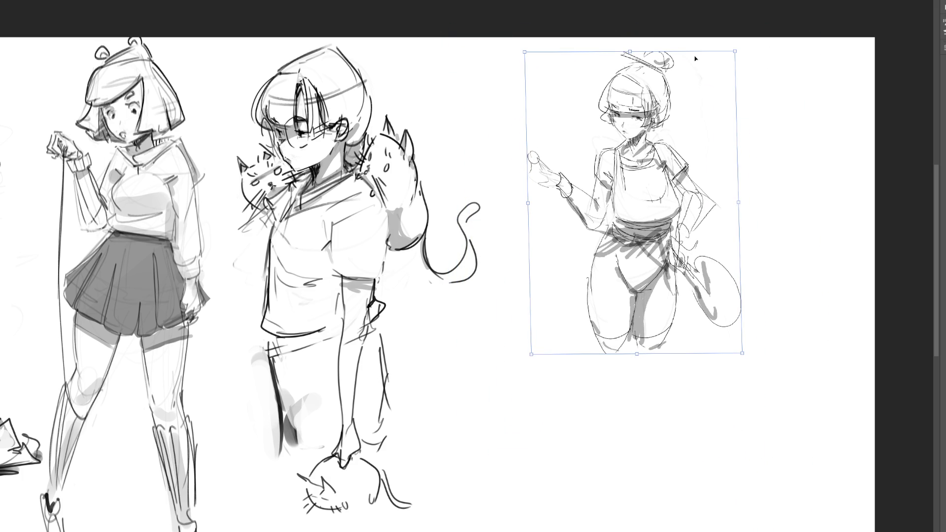
key(Return)
Sketch lower legs below the thighs, lengthening and darkening them toward the page bottom.
mouse_move(591, 330)
mouse_down()
mouse_move(611, 379)
mouse_move(622, 380)
mouse_up()
drag(628, 336, 620, 385)
drag(636, 339, 641, 377)
drag(660, 340, 651, 391)
drag(631, 342, 651, 510)
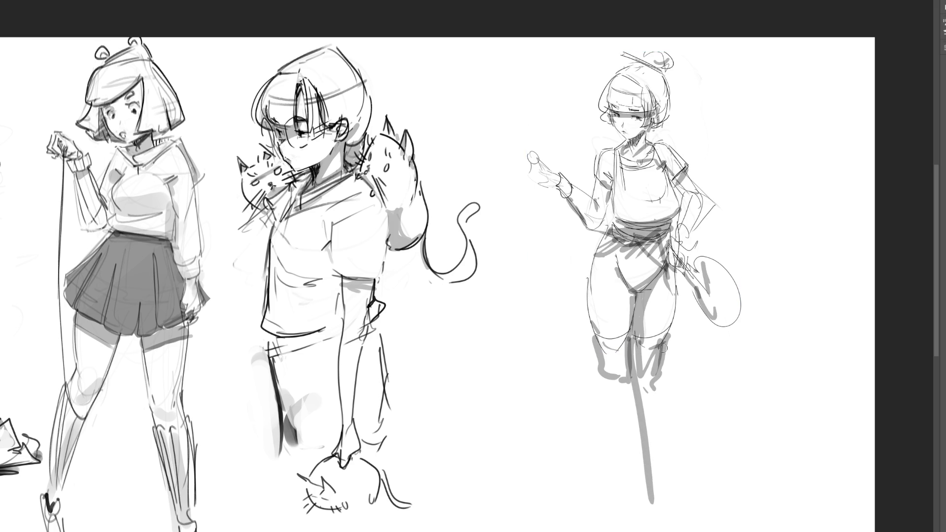
drag(663, 345, 659, 522)
drag(592, 339, 624, 500)
mouse_move(624, 344)
mouse_down()
mouse_move(622, 507)
mouse_move(643, 520)
mouse_up()
drag(665, 351, 656, 509)
mouse_move(634, 377)
mouse_down()
mouse_move(653, 507)
mouse_move(631, 520)
mouse_move(689, 514)
mouse_up()
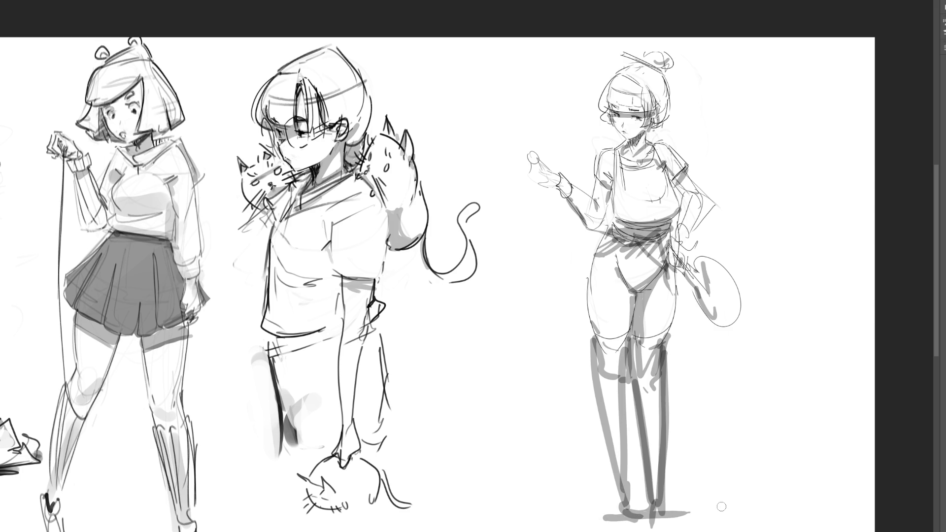
Draw a long line down the right leg, hatch the knees, and lighten the right thigh with white.
drag(677, 264, 669, 488)
drag(640, 355, 643, 369)
drag(662, 352, 658, 374)
drag(636, 351, 656, 503)
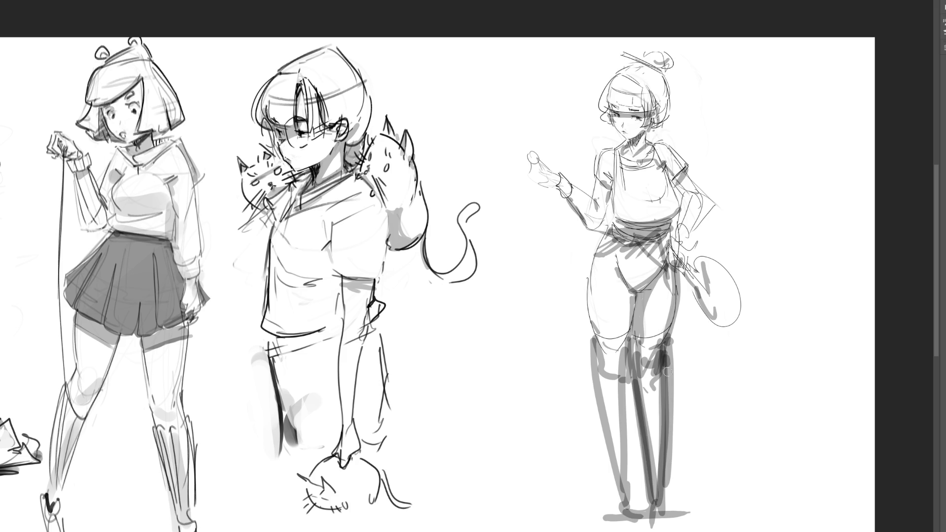
drag(666, 354, 667, 501)
drag(597, 351, 622, 356)
mouse_move(600, 375)
mouse_down()
mouse_move(623, 380)
mouse_move(621, 513)
mouse_move(635, 500)
mouse_up()
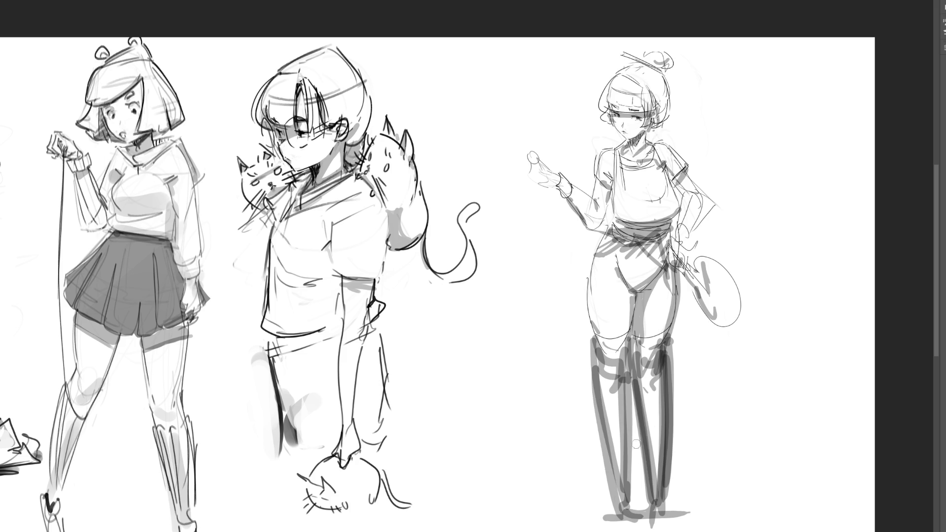
drag(666, 326, 641, 361)
drag(674, 295, 658, 351)
drag(678, 276, 663, 356)
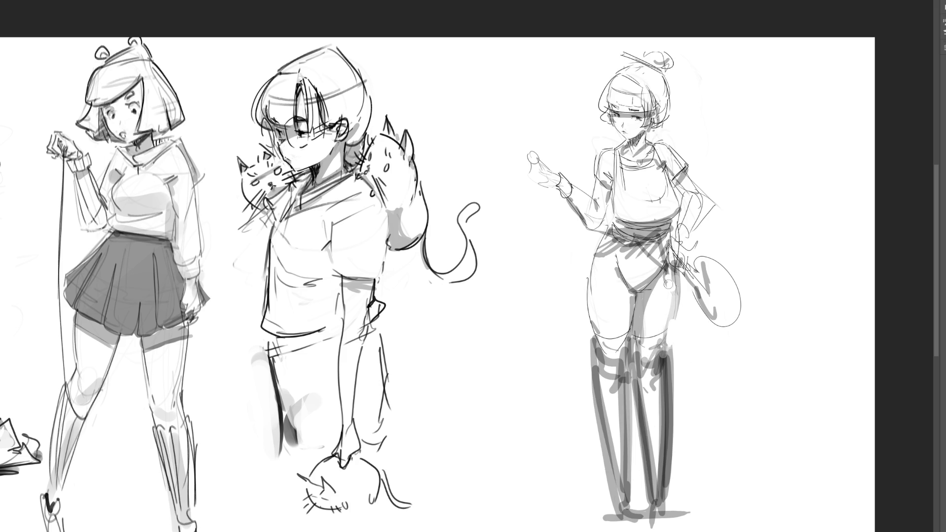
Outline the right thigh and inner lower leg in thick black, closing the leg into a foot.
mouse_move(678, 272)
mouse_down()
mouse_move(673, 350)
mouse_move(653, 350)
mouse_move(658, 389)
mouse_up()
drag(641, 357, 661, 390)
drag(671, 357, 665, 380)
drag(684, 334, 666, 515)
drag(629, 365, 658, 525)
mouse_move(639, 342)
mouse_down()
mouse_move(647, 470)
mouse_move(641, 443)
mouse_up()
drag(631, 331, 642, 460)
drag(634, 351, 653, 498)
mouse_move(674, 384)
mouse_down()
mouse_move(665, 504)
mouse_move(678, 521)
mouse_up()
Outline the other lower leg in black, fill it white, then fade the whole figure.
mouse_move(594, 329)
mouse_down()
mouse_move(627, 364)
mouse_move(593, 367)
mouse_move(622, 505)
mouse_up()
mouse_move(625, 372)
mouse_down()
mouse_move(625, 523)
mouse_move(614, 495)
mouse_move(617, 436)
mouse_up()
drag(607, 345, 616, 473)
mouse_move(619, 438)
mouse_down()
mouse_move(628, 370)
mouse_move(624, 501)
mouse_up()
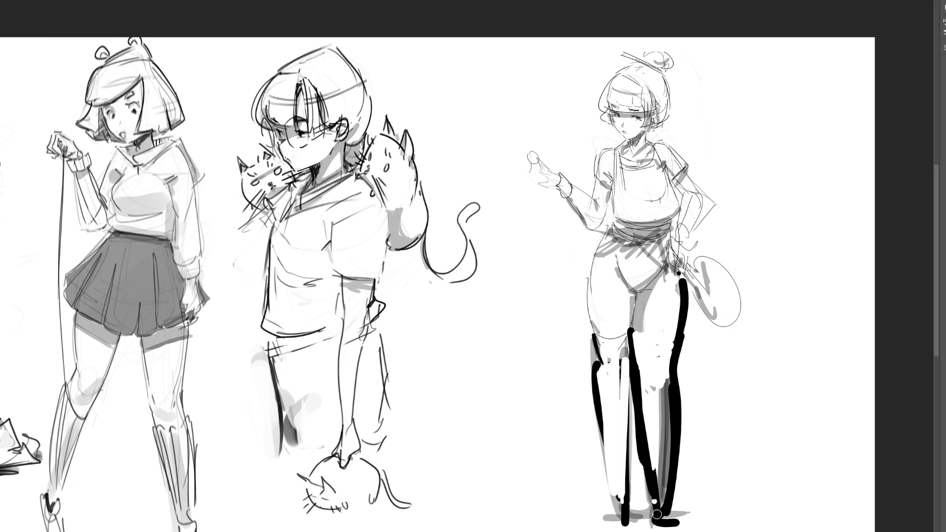
mouse_move(602, 126)
mouse_down()
mouse_move(623, 476)
mouse_move(708, 497)
mouse_up()
key(b)
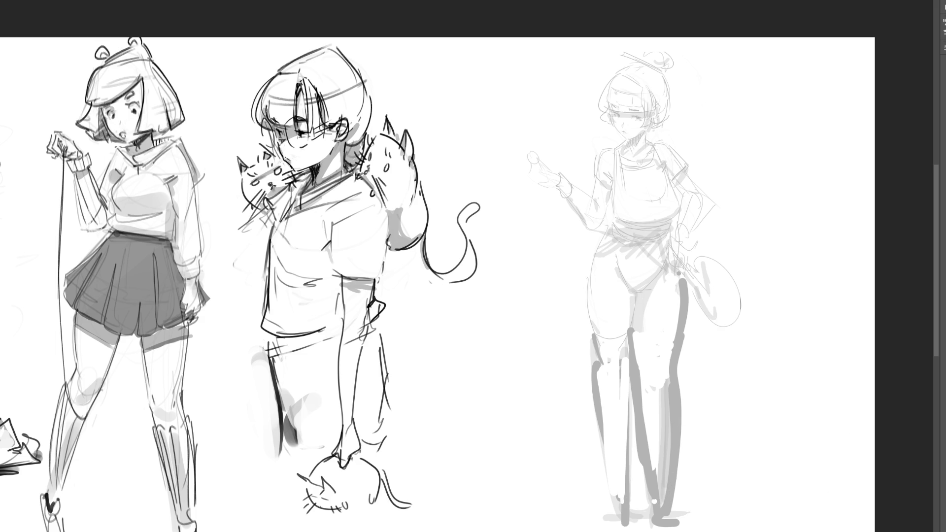
Draw darker hair over the faded head and redraw the jaw and right face line.
mouse_move(607, 76)
mouse_down()
mouse_move(598, 113)
mouse_move(646, 109)
mouse_move(647, 96)
mouse_up()
mouse_move(621, 133)
mouse_down()
mouse_move(620, 148)
mouse_move(662, 127)
mouse_up()
key(ctrl+z)
key(ctrl+z)
drag(622, 153, 662, 125)
drag(675, 101, 659, 138)
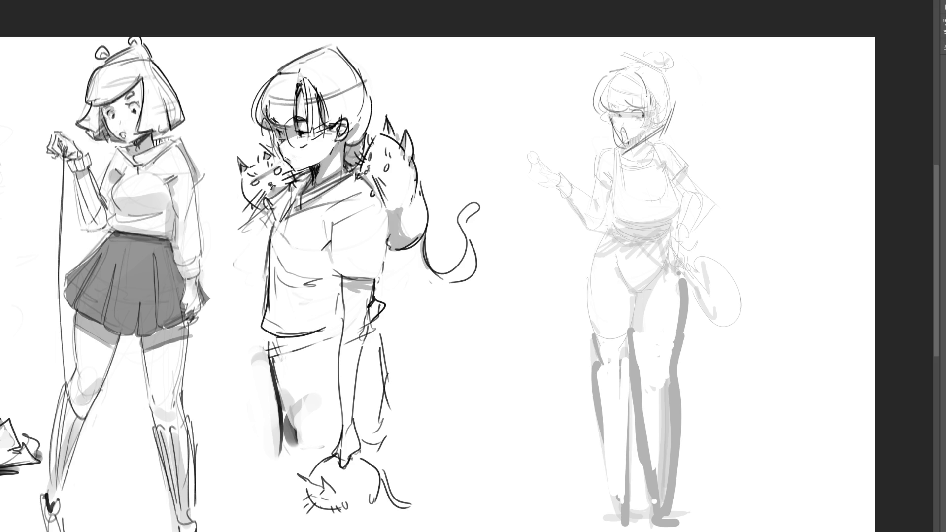
Rough in construction lines on the head and chest, with long diagonals down the torso.
mouse_move(577, 80)
mouse_down()
mouse_move(654, 57)
mouse_move(670, 72)
mouse_move(666, 139)
mouse_up()
drag(675, 91, 665, 176)
mouse_move(661, 152)
mouse_down()
mouse_move(636, 183)
mouse_move(587, 212)
mouse_up()
drag(629, 146, 601, 169)
drag(609, 134, 564, 237)
mouse_move(566, 228)
mouse_down()
mouse_move(645, 162)
mouse_move(673, 155)
mouse_up()
mouse_move(673, 157)
mouse_down()
mouse_move(717, 238)
mouse_move(628, 256)
mouse_move(574, 253)
mouse_move(616, 241)
mouse_up()
mouse_move(610, 145)
mouse_down()
mouse_move(545, 276)
mouse_move(592, 268)
mouse_up()
Sketch zig-zag strokes at the chest and waist, plus the chest curve, waistband and hip line.
mouse_move(718, 239)
mouse_down()
mouse_move(746, 274)
mouse_move(788, 263)
mouse_up()
drag(749, 269, 777, 290)
drag(546, 253, 504, 263)
mouse_move(508, 270)
mouse_down()
mouse_move(538, 260)
mouse_move(550, 266)
mouse_up()
mouse_move(614, 151)
mouse_down()
mouse_move(603, 216)
mouse_move(657, 178)
mouse_move(666, 227)
mouse_up()
mouse_move(612, 224)
mouse_down()
mouse_move(668, 236)
mouse_move(641, 298)
mouse_up()
mouse_move(640, 298)
mouse_down()
mouse_move(671, 237)
mouse_move(641, 299)
mouse_up()
Outline the hips and both legs with inner leg lines, and draw a ground line at the feet.
drag(590, 236, 610, 338)
drag(688, 245, 666, 526)
drag(636, 313, 651, 526)
mouse_move(589, 274)
mouse_down()
mouse_move(596, 466)
mouse_move(616, 525)
mouse_up()
drag(636, 335, 689, 519)
drag(591, 516, 690, 521)
drag(625, 512, 713, 498)
Add a waist line and strokes above the head, then mirror the figure horizontally.
drag(618, 249, 671, 241)
drag(613, 63, 599, 70)
mouse_move(563, 43)
mouse_down()
mouse_move(600, 64)
mouse_move(671, 53)
mouse_up()
mouse_move(649, 61)
mouse_down()
mouse_move(696, 48)
mouse_move(679, 62)
mouse_up()
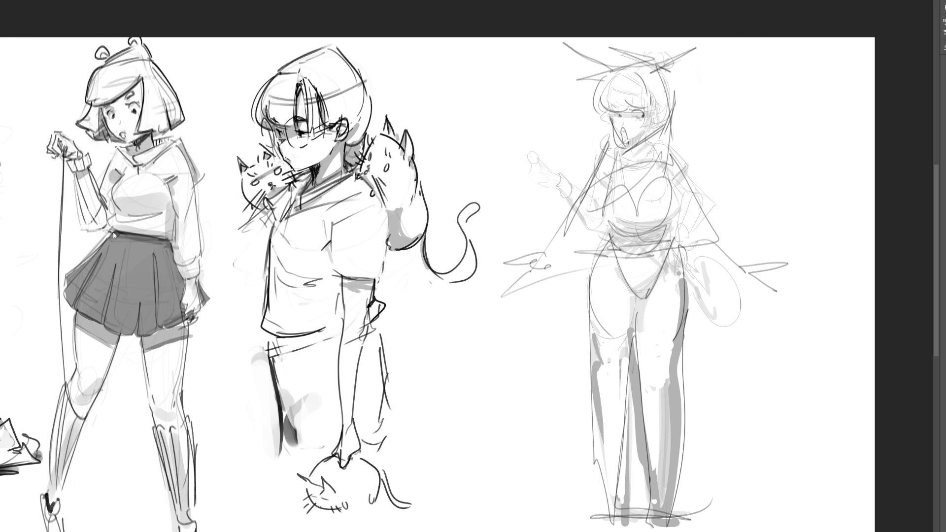
key(ctrl+shift+h)
Shift the flipped figure left and down, then switch to the eraser to fade it.
key(ctrl+t)
drag(634, 189, 600, 191)
mouse_move(664, 91)
mouse_down()
mouse_move(650, 105)
mouse_move(583, 447)
mouse_move(701, 176)
mouse_up()
key(Return)
key(e)
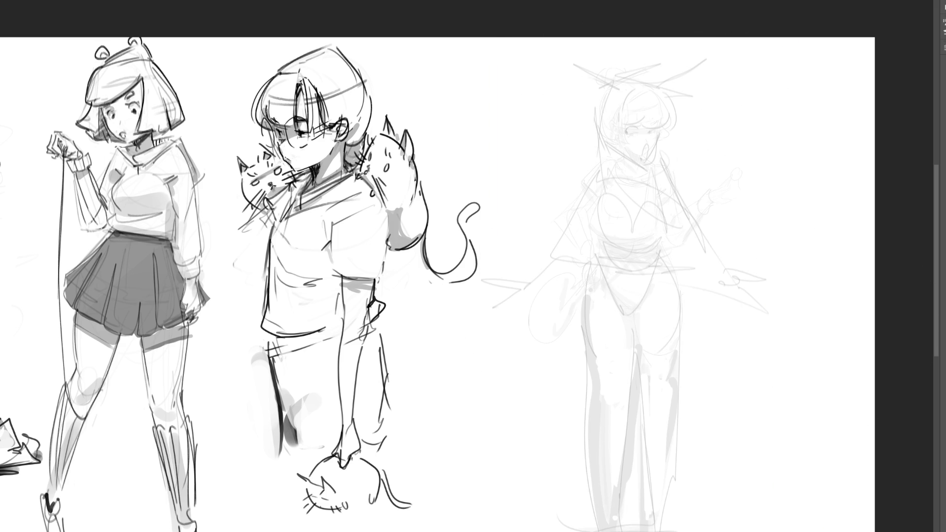
Draw the raised hand's hook and fingers, the bangs, head outline, jaw and neck line.
mouse_move(708, 187)
mouse_down()
mouse_move(704, 212)
mouse_move(717, 201)
mouse_up()
mouse_move(726, 177)
mouse_down()
mouse_move(731, 171)
mouse_move(741, 196)
mouse_move(719, 200)
mouse_up()
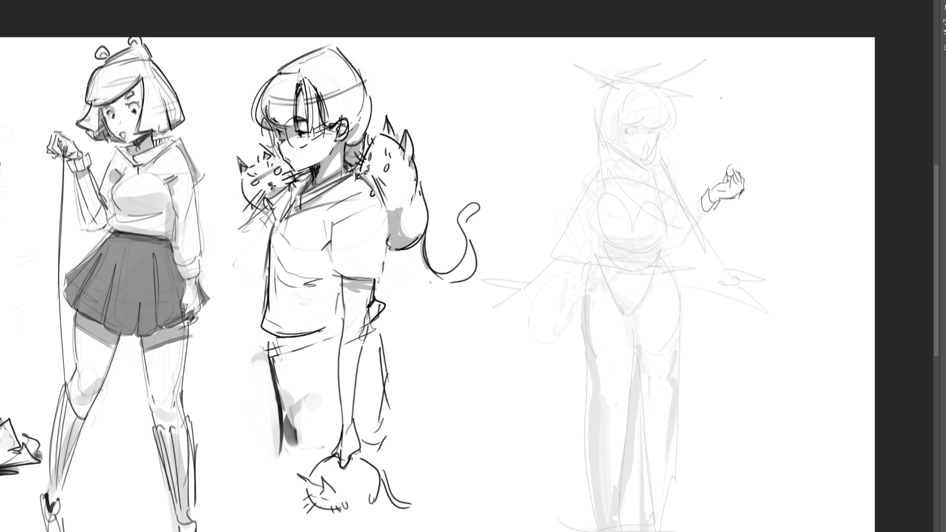
drag(622, 113, 646, 121)
mouse_move(653, 109)
mouse_down()
mouse_move(651, 123)
mouse_move(663, 116)
mouse_up()
mouse_move(624, 97)
mouse_down()
mouse_move(645, 85)
mouse_move(666, 108)
mouse_up()
drag(666, 109, 668, 122)
drag(658, 138, 648, 161)
drag(626, 153, 636, 157)
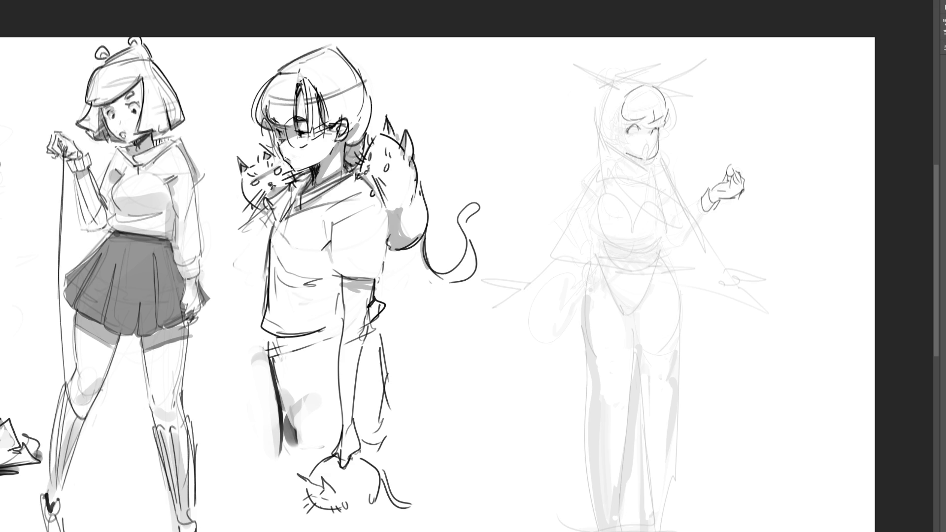
Add an ear, antenna lines above the head, a looped hair bun and the neck.
mouse_move(604, 126)
mouse_down()
mouse_move(615, 144)
mouse_move(621, 116)
mouse_move(596, 91)
mouse_move(617, 85)
mouse_up()
mouse_move(619, 49)
mouse_down()
mouse_move(611, 93)
mouse_move(622, 82)
mouse_up()
drag(675, 49, 651, 83)
drag(685, 39, 668, 74)
mouse_move(607, 87)
mouse_down()
mouse_move(601, 101)
mouse_move(598, 92)
mouse_up()
drag(611, 81, 586, 97)
drag(608, 144, 638, 175)
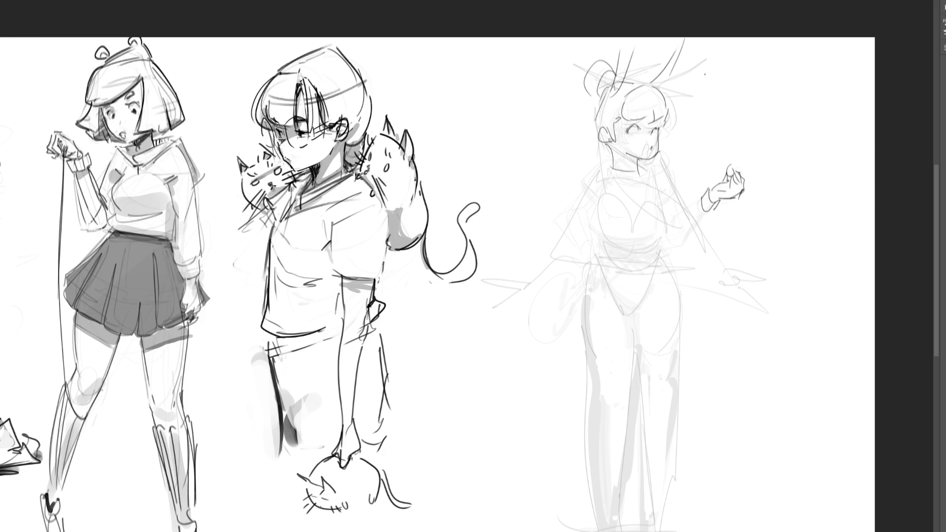
Brush darker collar, shoulder, forearm and torso lines over the faint fifth figure.
mouse_move(617, 156)
mouse_down()
mouse_move(606, 169)
mouse_move(632, 171)
mouse_up()
mouse_move(634, 167)
mouse_down()
mouse_move(648, 178)
mouse_move(605, 172)
mouse_up()
mouse_move(606, 154)
mouse_down()
mouse_move(576, 195)
mouse_move(645, 167)
mouse_up()
drag(645, 162, 689, 208)
mouse_move(649, 169)
mouse_down()
mouse_move(697, 220)
mouse_move(677, 229)
mouse_up()
drag(707, 201, 663, 235)
drag(655, 171, 664, 241)
drag(666, 230, 648, 240)
mouse_move(607, 174)
mouse_down()
mouse_move(590, 222)
mouse_move(625, 222)
mouse_up()
Draw the chest shapes, waistband, crotch line, hip and thigh curves, and inner leg line.
drag(586, 219, 618, 255)
drag(632, 222, 622, 252)
mouse_move(632, 217)
mouse_down()
mouse_move(666, 230)
mouse_move(619, 256)
mouse_up()
mouse_move(665, 239)
mouse_down()
mouse_move(595, 263)
mouse_move(652, 262)
mouse_up()
mouse_move(594, 264)
mouse_down()
mouse_move(622, 290)
mouse_move(635, 329)
mouse_up()
drag(675, 250, 639, 329)
drag(668, 240, 680, 396)
mouse_move(588, 261)
mouse_down()
mouse_move(611, 416)
mouse_move(675, 431)
mouse_up()
drag(694, 395, 666, 458)
drag(671, 446, 658, 468)
drag(631, 326, 641, 475)
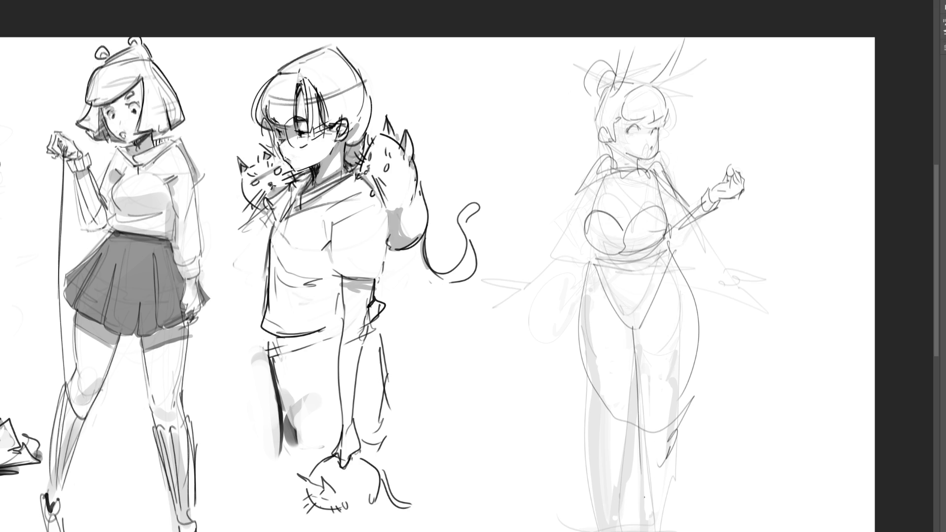
Add diagonal lines down the left side, fade the layer lighter with key 5, and undo a stroke.
drag(600, 160, 548, 279)
drag(516, 321, 619, 229)
drag(649, 165, 677, 203)
mouse_move(634, 173)
mouse_down()
mouse_move(671, 163)
mouse_move(640, 167)
mouse_up()
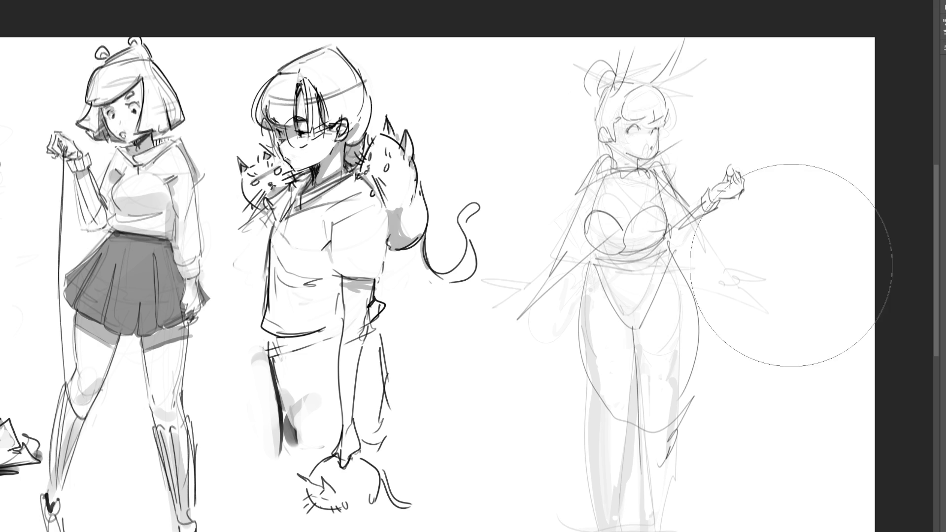
key(5)
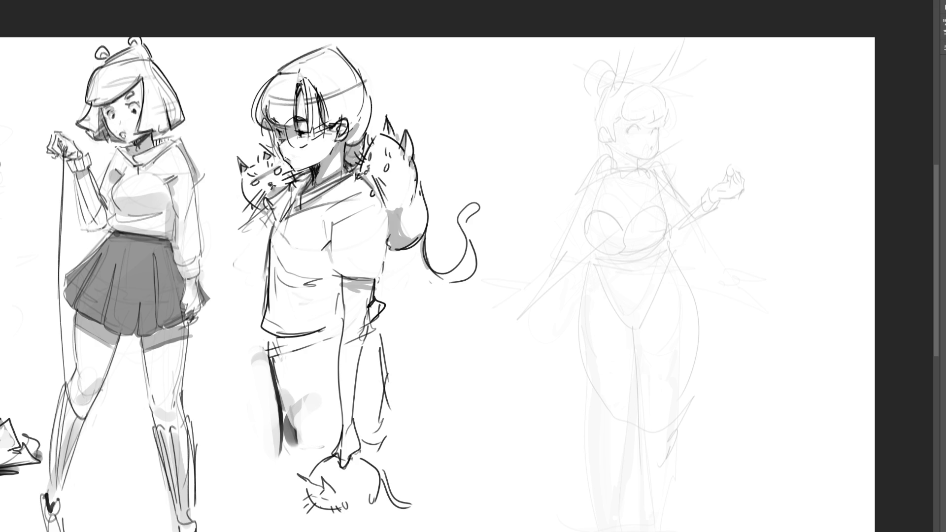
key(ctrl+z)
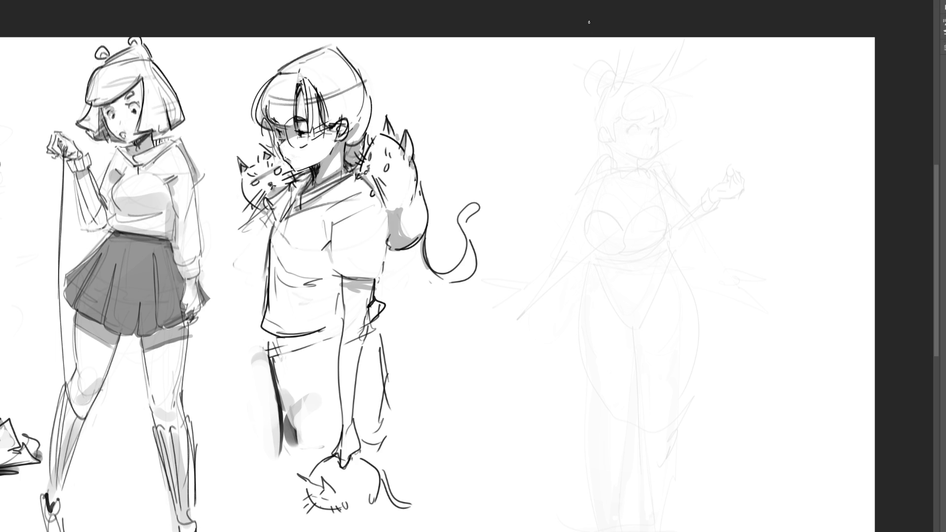
Re-sketch the head, torso, waist, hips and leg lines, then fit the whole sheet with Ctrl+0.
drag(611, 69, 602, 117)
mouse_move(606, 85)
mouse_down()
mouse_move(631, 61)
mouse_move(641, 116)
mouse_move(604, 115)
mouse_move(636, 118)
mouse_move(631, 83)
mouse_move(638, 120)
mouse_move(623, 138)
mouse_move(655, 141)
mouse_move(636, 133)
mouse_move(625, 186)
mouse_move(680, 165)
mouse_move(675, 230)
mouse_up()
mouse_move(599, 150)
mouse_down()
mouse_move(623, 207)
mouse_move(562, 283)
mouse_move(640, 261)
mouse_move(696, 159)
mouse_move(687, 263)
mouse_move(638, 219)
mouse_move(682, 173)
mouse_move(672, 276)
mouse_move(606, 301)
mouse_up()
drag(675, 275, 607, 302)
drag(593, 304, 659, 329)
mouse_move(683, 283)
mouse_down()
mouse_move(659, 329)
mouse_move(692, 315)
mouse_move(661, 332)
mouse_up()
mouse_move(578, 305)
mouse_down()
mouse_move(632, 511)
mouse_move(672, 427)
mouse_up()
mouse_move(693, 313)
mouse_down()
mouse_move(705, 436)
mouse_move(733, 512)
mouse_up()
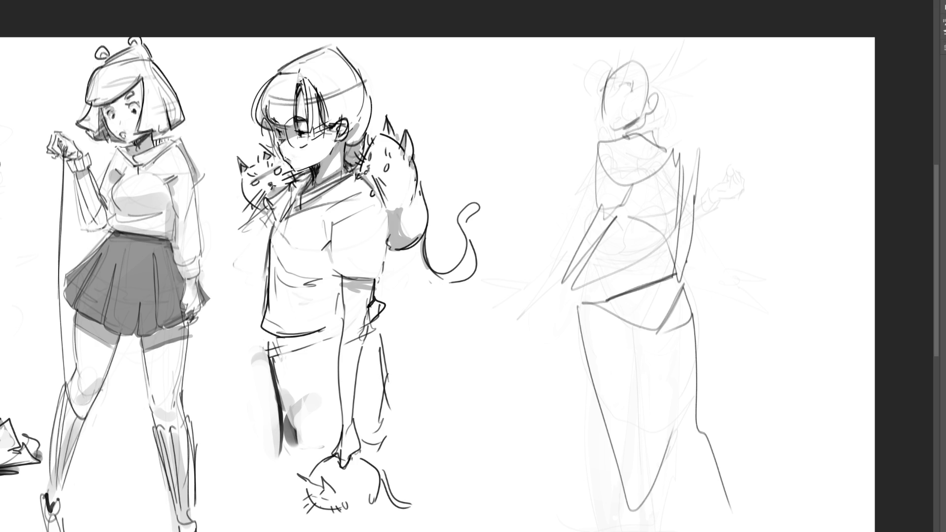
key(ctrl+0)
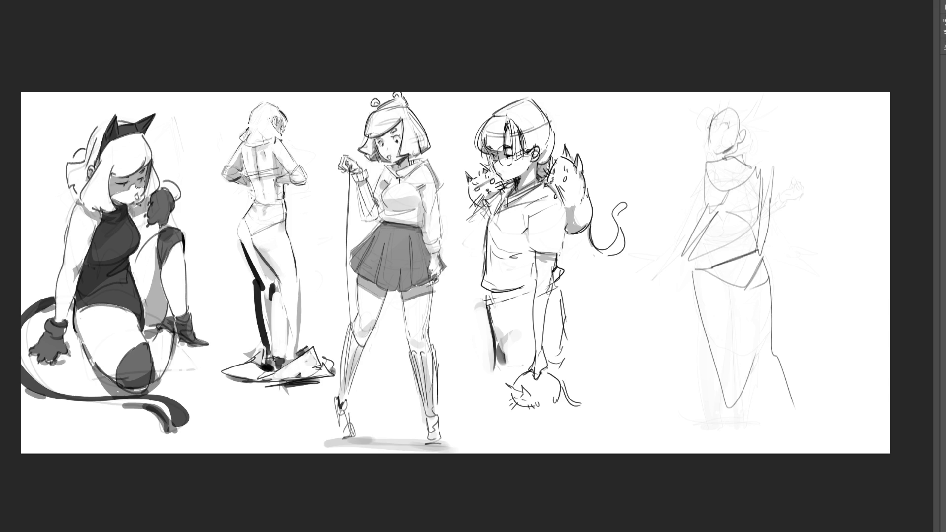
Sketch the fourth figure's lower body and legs below the cat to the sheet bottom, undoing one bad stroke.
drag(504, 370, 520, 370)
mouse_move(547, 368)
mouse_down()
mouse_move(563, 364)
mouse_move(562, 375)
mouse_up()
mouse_move(515, 413)
mouse_down()
mouse_move(543, 439)
mouse_move(530, 438)
mouse_move(548, 440)
mouse_up()
drag(493, 369, 501, 429)
drag(498, 424, 508, 432)
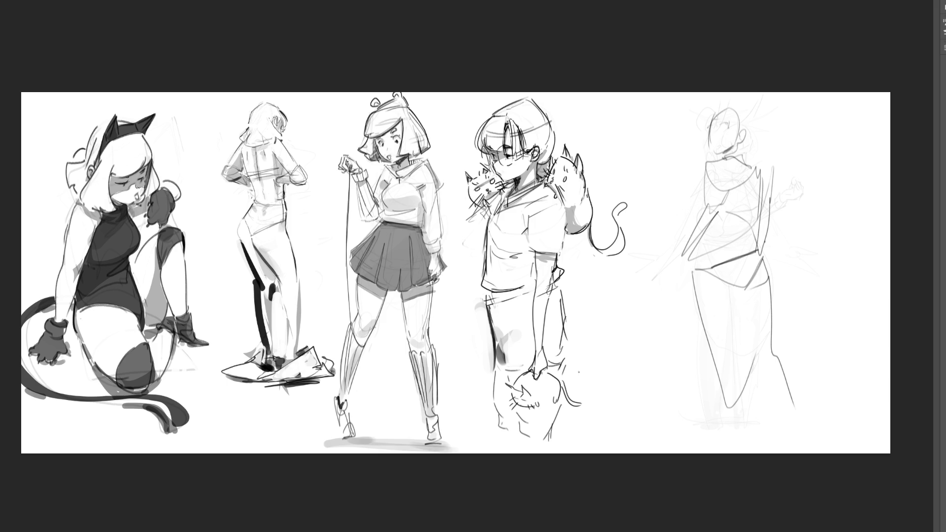
key(ctrl+z)
key(ctrl+z)
key(ctrl+z)
mouse_move(499, 372)
mouse_down()
mouse_move(513, 426)
mouse_move(554, 452)
mouse_up()
Draw the fifth figure's hip diagonal and leg contours reaching the sheet bottom.
drag(710, 304, 802, 266)
mouse_move(761, 244)
mouse_down()
mouse_move(768, 278)
mouse_move(749, 309)
mouse_move(777, 361)
mouse_up()
mouse_move(774, 276)
mouse_down()
mouse_move(789, 364)
mouse_move(770, 359)
mouse_move(825, 408)
mouse_up()
drag(777, 367, 835, 453)
drag(739, 305, 724, 454)
mouse_move(737, 374)
mouse_down()
mouse_move(733, 453)
mouse_move(729, 388)
mouse_up()
Darken the left hip and draw the arm, shoulder and torso edge lines.
mouse_move(697, 223)
mouse_down()
mouse_move(675, 279)
mouse_move(688, 274)
mouse_move(698, 230)
mouse_move(712, 220)
mouse_move(705, 166)
mouse_up()
mouse_move(706, 156)
mouse_down()
mouse_move(766, 191)
mouse_move(764, 212)
mouse_up()
mouse_move(747, 165)
mouse_down()
mouse_move(730, 268)
mouse_move(742, 295)
mouse_move(766, 189)
mouse_move(775, 276)
mouse_up()
drag(767, 235, 771, 273)
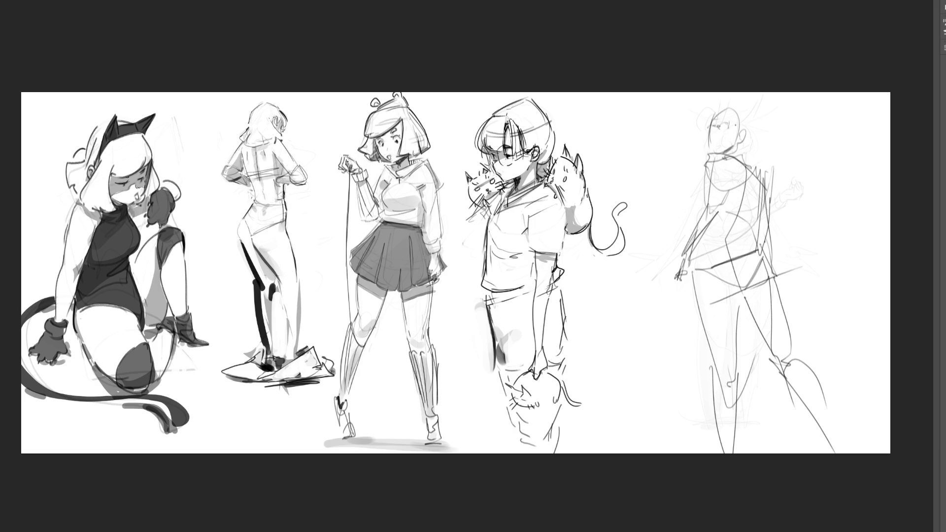
Add glasses beside the head, an ear and neck lines, and a hood over the head.
mouse_move(700, 119)
mouse_down()
mouse_move(696, 140)
mouse_move(705, 120)
mouse_move(710, 137)
mouse_move(733, 131)
mouse_move(715, 140)
mouse_move(716, 153)
mouse_move(717, 116)
mouse_move(732, 145)
mouse_move(714, 105)
mouse_move(733, 131)
mouse_move(724, 155)
mouse_move(749, 169)
mouse_up()
mouse_move(740, 137)
mouse_down()
mouse_move(747, 152)
mouse_move(743, 140)
mouse_up()
mouse_move(738, 123)
mouse_down()
mouse_move(743, 133)
mouse_move(736, 103)
mouse_up()
mouse_move(711, 104)
mouse_down()
mouse_move(742, 96)
mouse_move(751, 138)
mouse_up()
drag(750, 134, 772, 121)
mouse_move(771, 122)
mouse_down()
mouse_move(744, 144)
mouse_move(761, 143)
mouse_up()
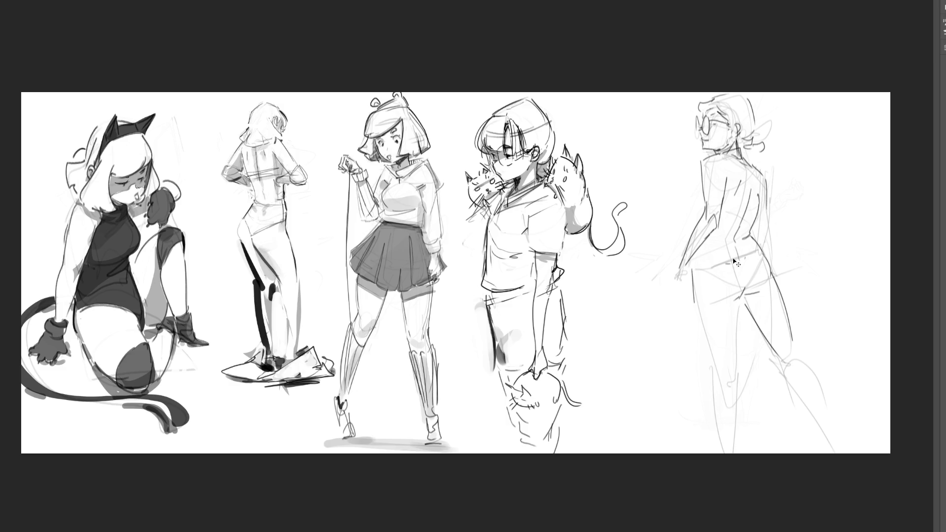
Draw cleaner leg curves, redoing the vertical leg line, and add a line under the hip.
drag(695, 308, 722, 389)
drag(741, 302, 740, 378)
key(ctrl+z)
drag(739, 305, 736, 375)
mouse_move(693, 274)
mouse_down()
mouse_move(738, 287)
mouse_move(771, 252)
mouse_move(752, 283)
mouse_up()
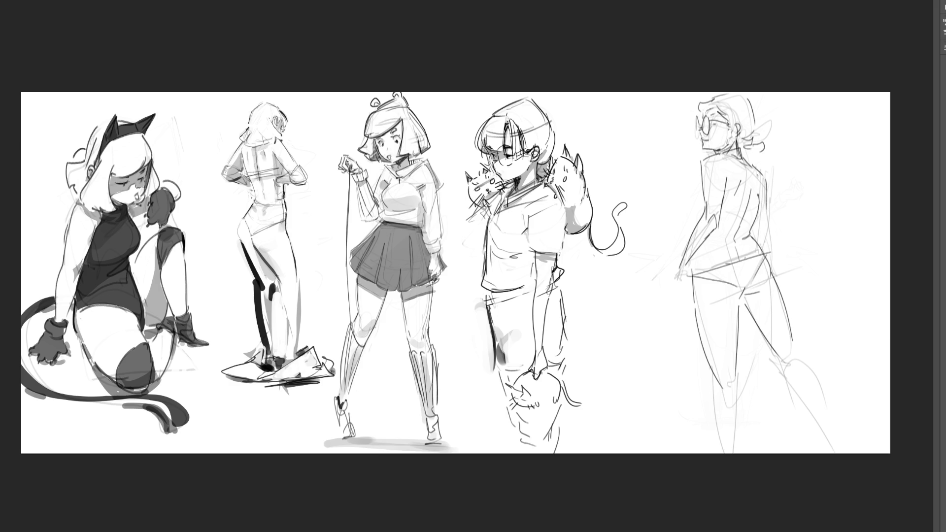
Add a chest line, retry the back contour, and draw the hand resting at the hip.
drag(727, 212, 756, 206)
drag(703, 178, 694, 207)
key(ctrl+z)
mouse_move(678, 281)
mouse_down()
mouse_move(684, 307)
mouse_move(686, 289)
mouse_up()
mouse_move(768, 211)
mouse_down()
mouse_move(760, 238)
mouse_move(790, 312)
mouse_up()
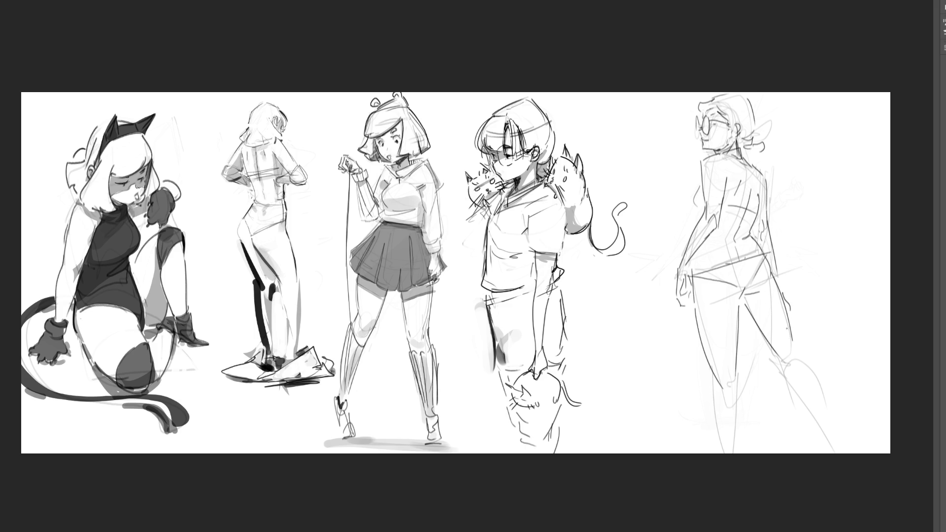
Refine the long leg curves and lower leg lines down to the sheet bottom.
drag(794, 351, 841, 409)
mouse_move(798, 339)
mouse_down()
mouse_move(794, 383)
mouse_move(848, 451)
mouse_up()
drag(815, 361, 844, 435)
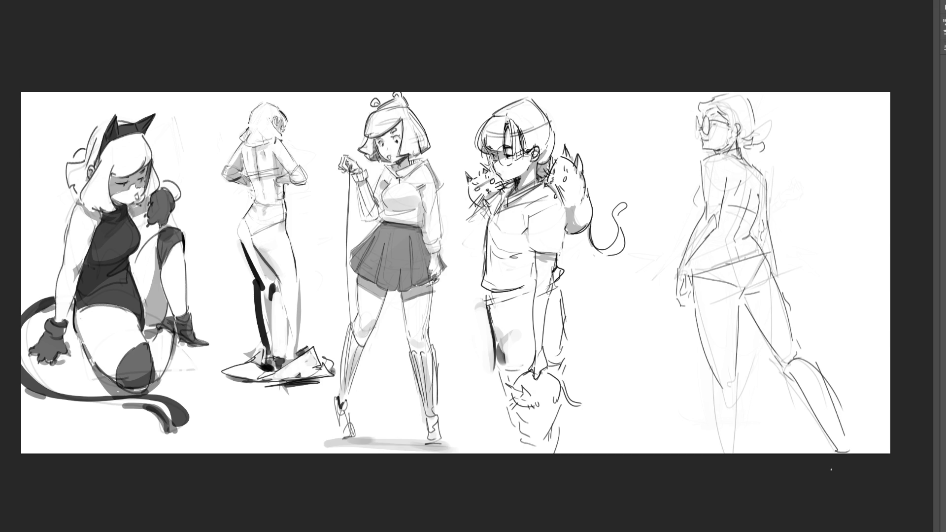
drag(713, 432, 727, 452)
drag(740, 372, 737, 452)
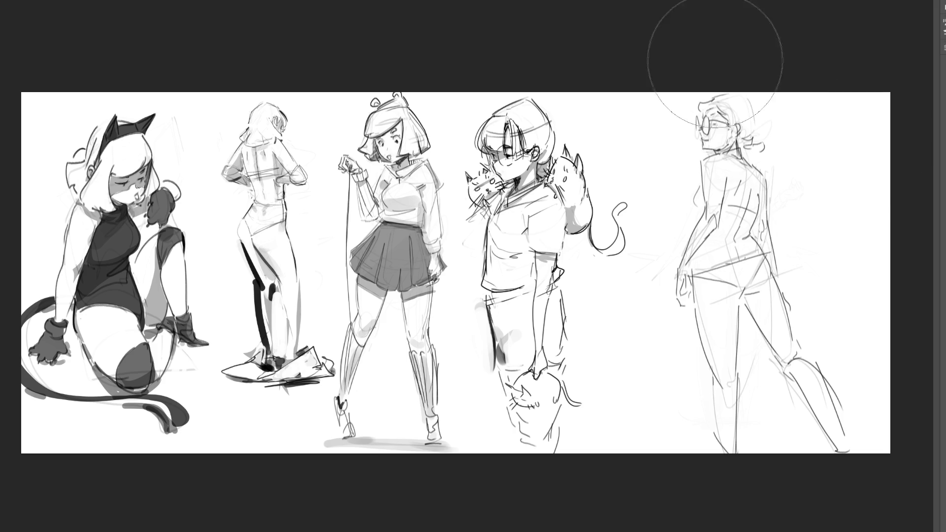
Fade the fifth sketch with key 5, then rotate it slightly clockwise, shrink it and move it higher.
key(5)
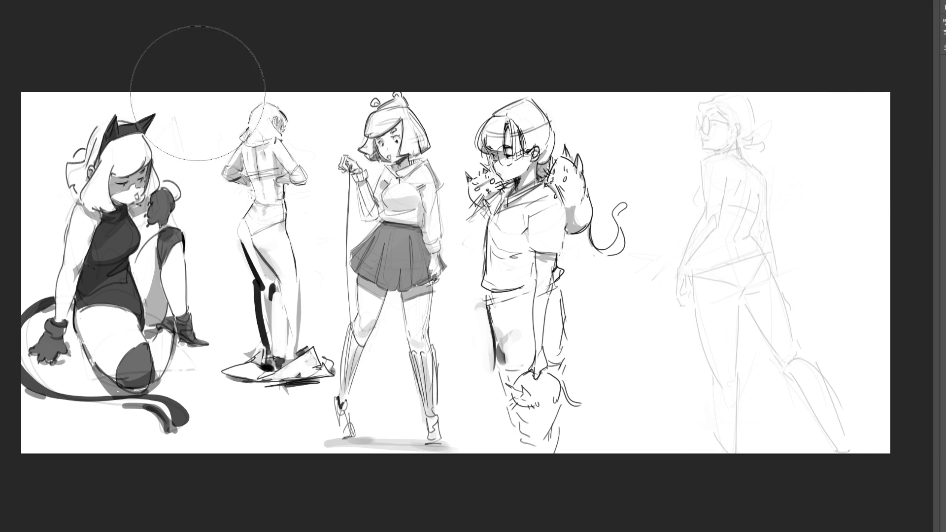
drag(644, 78, 897, 461)
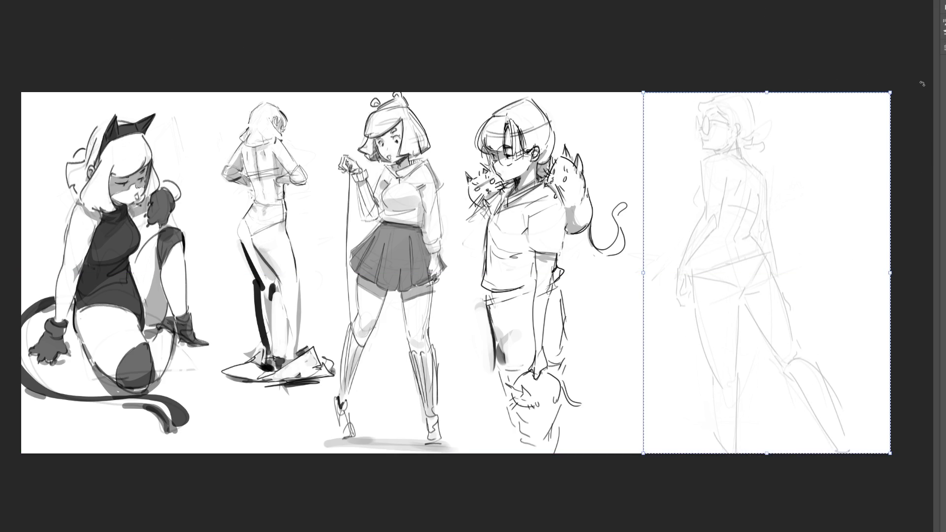
key(ctrl+t)
drag(721, 87, 805, 92)
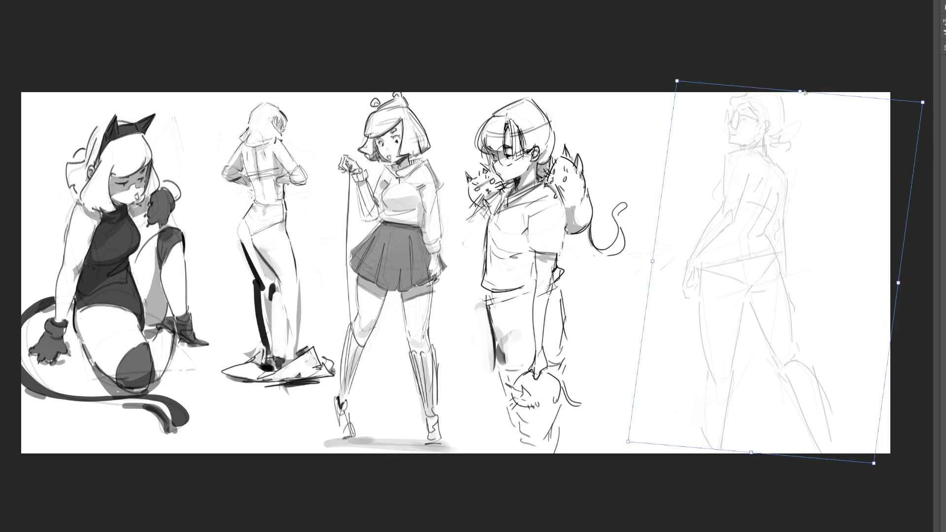
drag(914, 120, 832, 222)
mouse_move(739, 296)
mouse_down()
mouse_move(739, 251)
mouse_move(772, 183)
mouse_up()
key(Return)
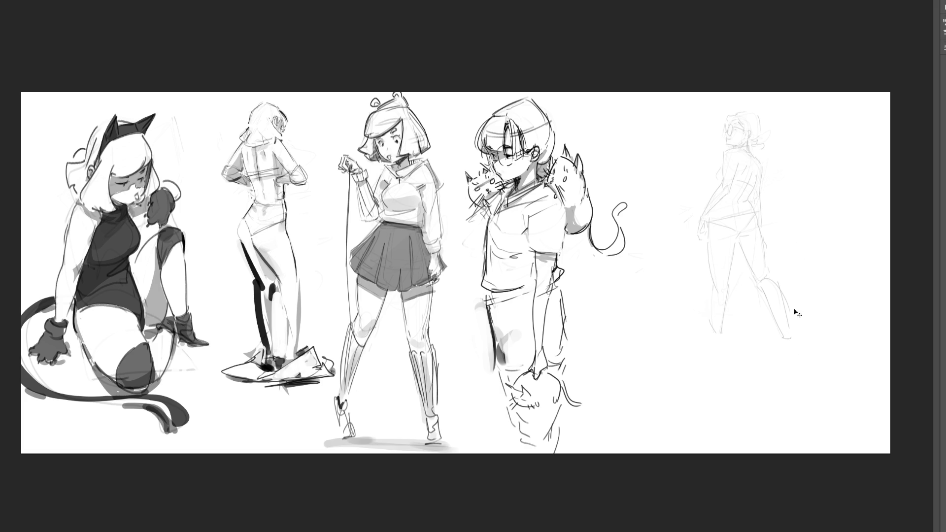
Redraw the foot and left leg cleanly, then add an oval ground shadow and a tall surrounding arch.
drag(788, 331, 797, 362)
key(ctrl+z)
mouse_move(788, 329)
mouse_down()
mouse_move(799, 365)
mouse_move(798, 345)
mouse_move(792, 367)
mouse_move(794, 356)
mouse_up()
key(ctrl+z)
mouse_move(781, 335)
mouse_down()
mouse_move(788, 361)
mouse_move(808, 365)
mouse_up()
mouse_move(719, 288)
mouse_down()
mouse_move(715, 350)
mouse_move(730, 378)
mouse_up()
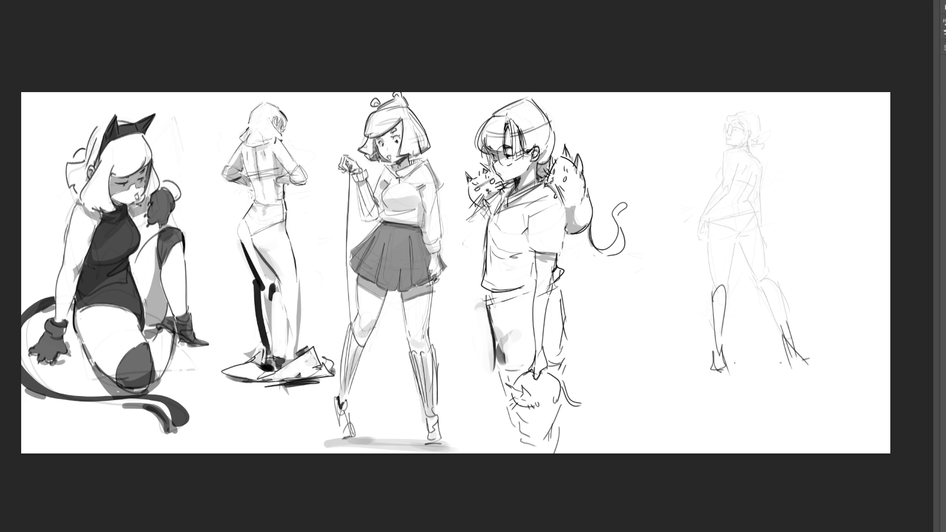
mouse_move(826, 355)
mouse_down()
mouse_move(704, 356)
mouse_move(831, 373)
mouse_move(670, 362)
mouse_move(787, 367)
mouse_up()
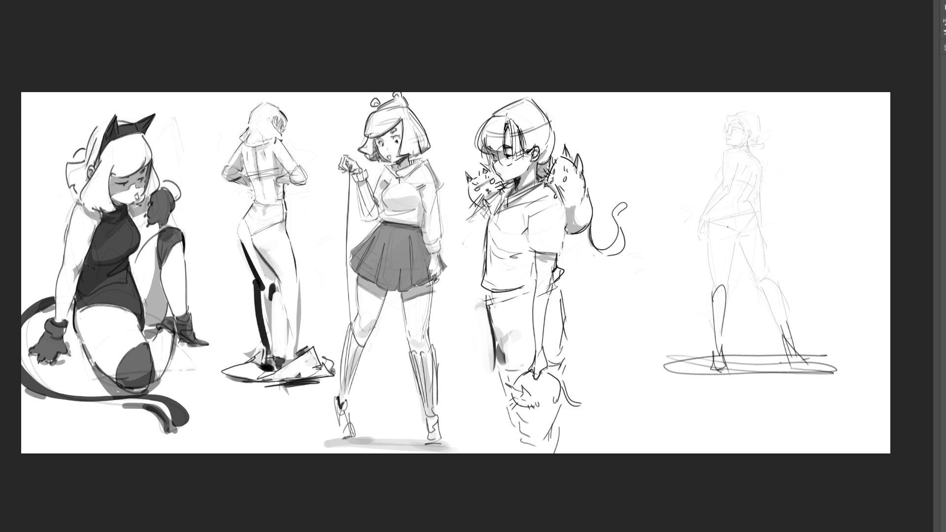
mouse_move(715, 119)
mouse_down()
mouse_move(655, 390)
mouse_move(703, 129)
mouse_move(860, 290)
mouse_move(665, 374)
mouse_move(831, 367)
mouse_up()
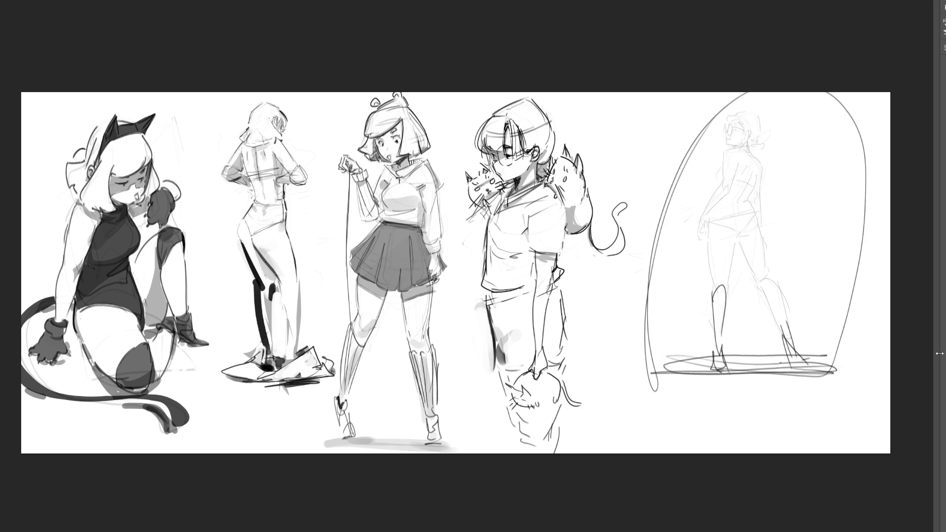
Erase to lighten the figure, arch and ground lines, then add brush strokes on both arch sides.
key(e)
mouse_move(788, 84)
mouse_down()
mouse_move(749, 147)
mouse_move(813, 375)
mouse_up()
key(b)
mouse_move(663, 186)
mouse_down()
mouse_move(682, 198)
mouse_move(643, 214)
mouse_move(654, 225)
mouse_up()
mouse_move(871, 231)
mouse_down()
mouse_move(866, 176)
mouse_move(872, 229)
mouse_up()
Draw a large inner arch shape with a skateboard and feet at its base.
drag(688, 183, 698, 188)
drag(690, 223, 678, 236)
mouse_move(683, 249)
mouse_down()
mouse_move(687, 213)
mouse_move(848, 294)
mouse_move(681, 306)
mouse_move(822, 329)
mouse_move(704, 360)
mouse_up()
mouse_move(705, 368)
mouse_down()
mouse_move(711, 351)
mouse_move(728, 345)
mouse_up()
drag(716, 366, 742, 372)
drag(803, 361, 817, 372)
mouse_move(670, 374)
mouse_down()
mouse_move(823, 371)
mouse_move(668, 383)
mouse_up()
Add a pointed shape, two eyes, cheek marks and the lower right contour, plus a large letter B.
mouse_move(763, 229)
mouse_down()
mouse_move(771, 211)
mouse_move(782, 245)
mouse_up()
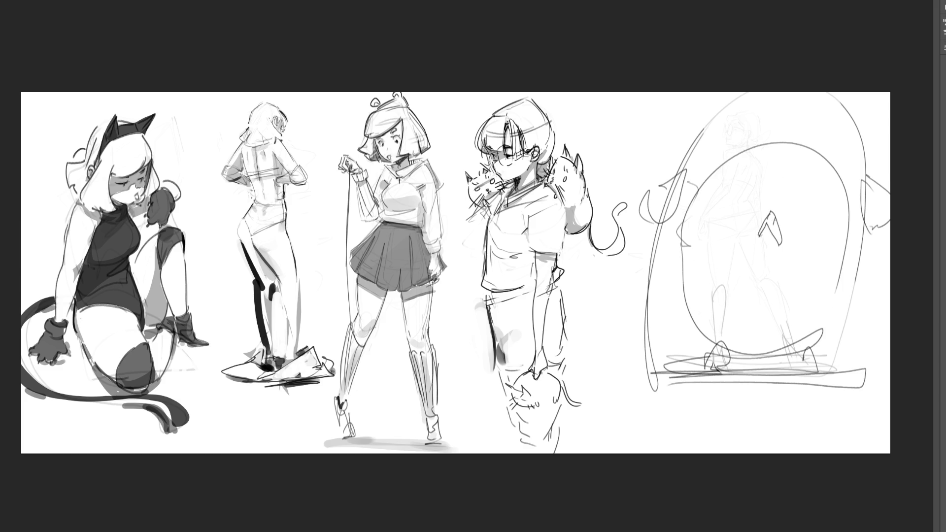
mouse_move(794, 205)
mouse_down()
mouse_move(822, 219)
mouse_move(794, 216)
mouse_up()
mouse_move(715, 203)
mouse_down()
mouse_move(775, 261)
mouse_move(772, 246)
mouse_move(768, 259)
mouse_up()
drag(799, 232, 842, 237)
drag(700, 222, 728, 237)
mouse_move(841, 249)
mouse_down()
mouse_move(823, 339)
mouse_move(799, 349)
mouse_up()
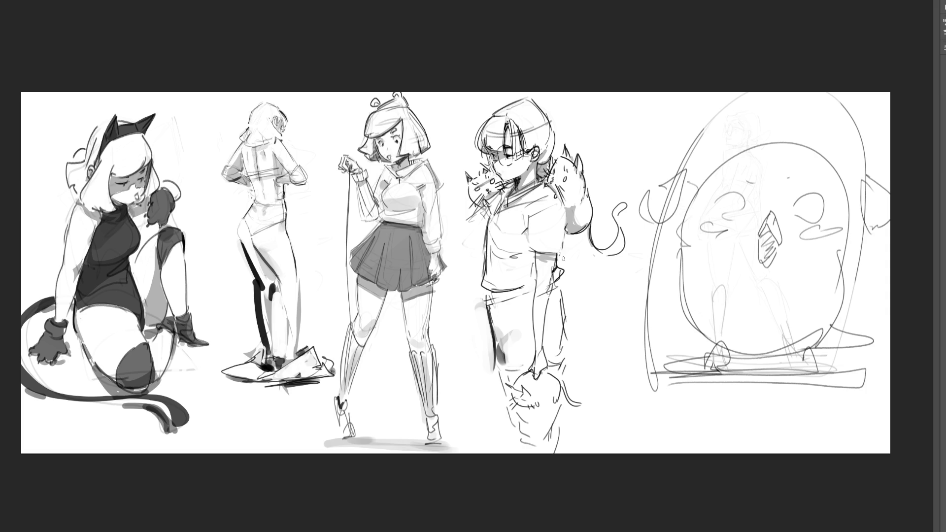
mouse_move(580, 271)
mouse_down()
mouse_move(589, 314)
mouse_move(598, 281)
mouse_move(594, 351)
mouse_move(598, 334)
mouse_move(634, 344)
mouse_up()
Handwrite 'Back' in large brush strokes below the B and R letters.
mouse_move(601, 400)
mouse_down()
mouse_move(606, 443)
mouse_move(606, 423)
mouse_move(599, 438)
mouse_up()
drag(659, 420, 732, 433)
drag(740, 384, 735, 441)
mouse_move(787, 398)
mouse_down()
mouse_move(759, 413)
mouse_move(793, 445)
mouse_up()
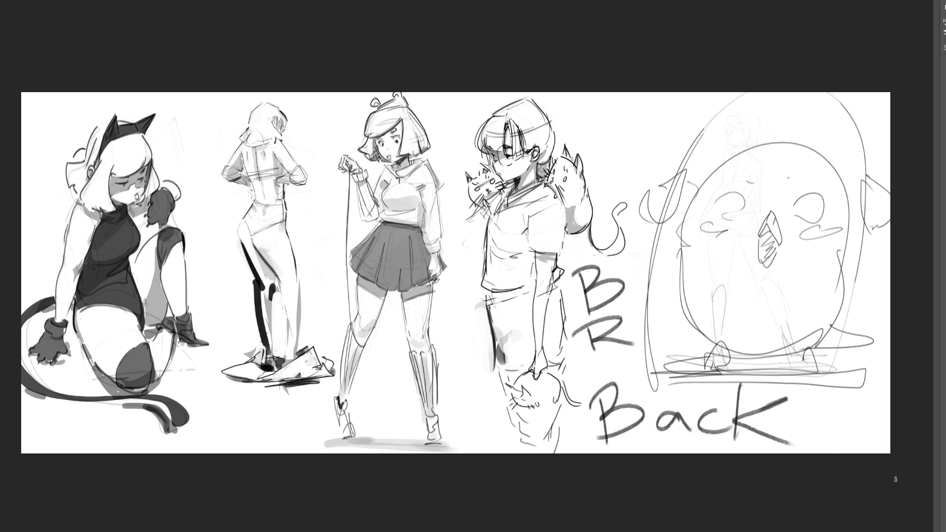
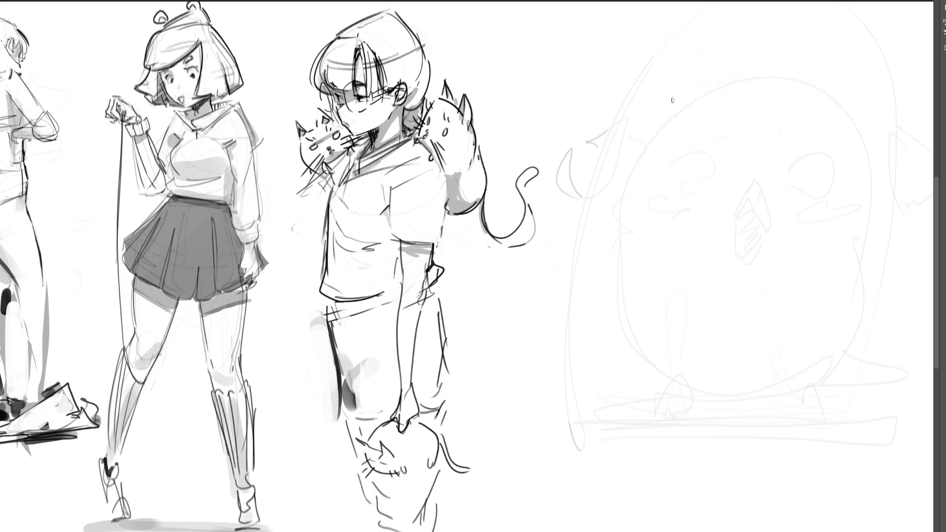
Sketch round glasses with a brow line and a narrow open mouth on the right-hand face.
mouse_move(673, 78)
mouse_down()
mouse_move(668, 130)
mouse_move(690, 69)
mouse_move(703, 60)
mouse_up()
mouse_move(699, 71)
mouse_down()
mouse_move(694, 131)
mouse_move(727, 133)
mouse_up()
mouse_move(660, 147)
mouse_down()
mouse_move(700, 140)
mouse_move(653, 172)
mouse_move(671, 183)
mouse_move(709, 163)
mouse_up()
mouse_move(818, 156)
mouse_down()
mouse_move(773, 170)
mouse_move(812, 178)
mouse_move(712, 158)
mouse_move(763, 160)
mouse_move(728, 191)
mouse_up()
drag(735, 181, 738, 192)
mouse_move(727, 224)
mouse_down()
mouse_move(736, 202)
mouse_move(728, 237)
mouse_move(741, 217)
mouse_move(736, 202)
mouse_move(736, 266)
mouse_up()
drag(733, 235, 732, 248)
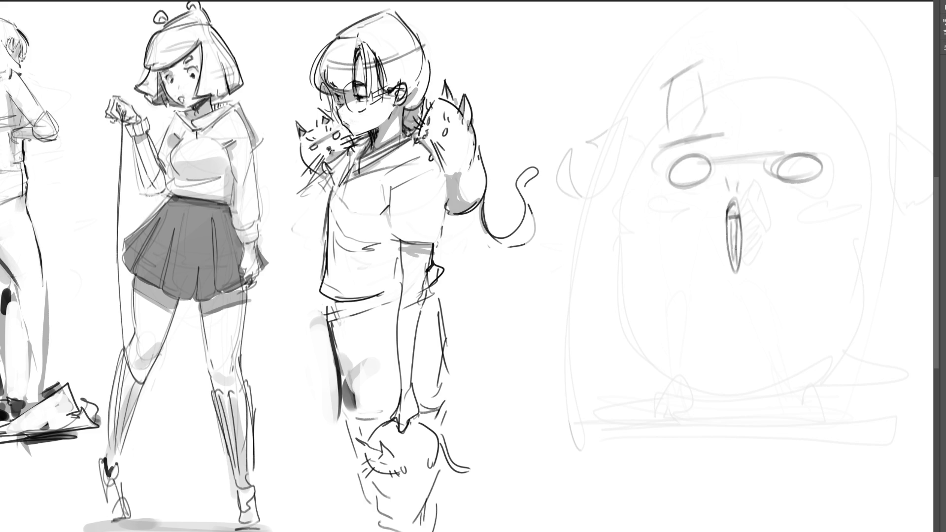
Add cheek marks under the eyes and curves wrapping around both eyes.
mouse_move(783, 200)
mouse_down()
mouse_move(820, 190)
mouse_move(793, 199)
mouse_up()
drag(660, 201, 706, 198)
drag(696, 199, 655, 194)
mouse_move(690, 141)
mouse_down()
mouse_move(655, 202)
mouse_move(717, 216)
mouse_up()
mouse_move(753, 285)
mouse_down()
mouse_move(758, 215)
mouse_move(851, 190)
mouse_up()
drag(737, 134, 850, 170)
mouse_move(833, 133)
mouse_down()
mouse_move(847, 197)
mouse_move(758, 206)
mouse_up()
Rough in the hair and ears, then outline the sides and jaw of the head.
drag(652, 100, 635, 131)
mouse_move(677, 74)
mouse_down()
mouse_move(625, 114)
mouse_move(613, 143)
mouse_up()
mouse_move(728, 53)
mouse_down()
mouse_move(640, 129)
mouse_move(762, 39)
mouse_move(853, 91)
mouse_up()
mouse_move(813, 67)
mouse_down()
mouse_move(840, 77)
mouse_move(863, 192)
mouse_move(808, 233)
mouse_up()
drag(650, 184, 616, 234)
drag(616, 155, 603, 221)
drag(649, 249, 810, 232)
drag(858, 186, 848, 211)
Add a side curl, a long jaw arc and loose strokes along both sides of the head.
mouse_move(864, 167)
mouse_down()
mouse_move(903, 165)
mouse_move(603, 239)
mouse_up()
mouse_move(602, 175)
mouse_down()
mouse_move(596, 204)
mouse_move(574, 227)
mouse_up()
mouse_move(618, 74)
mouse_down()
mouse_move(554, 147)
mouse_move(559, 195)
mouse_up()
drag(540, 231, 606, 305)
mouse_move(591, 244)
mouse_down()
mouse_move(645, 270)
mouse_move(709, 267)
mouse_up()
drag(852, 237, 887, 270)
drag(890, 231, 896, 286)
drag(851, 71, 900, 142)
Sweep in large looping arcs around the lower face.
drag(864, 266, 761, 295)
mouse_move(679, 302)
mouse_down()
mouse_move(629, 301)
mouse_move(678, 323)
mouse_up()
mouse_move(647, 342)
mouse_down()
mouse_move(619, 345)
mouse_move(778, 387)
mouse_up()
drag(703, 398, 738, 405)
drag(638, 371, 711, 392)
drag(705, 403, 740, 407)
drag(868, 356, 656, 402)
mouse_move(596, 387)
mouse_down()
mouse_move(694, 310)
mouse_move(788, 439)
mouse_move(784, 463)
mouse_up()
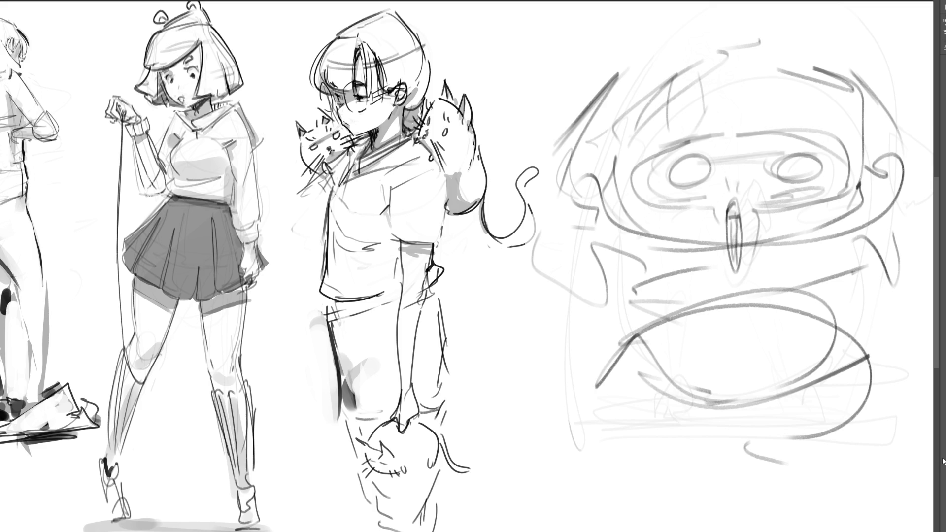
Draw the creature's body loops, a bumpy leg, a foot and a side curve.
drag(663, 311, 561, 423)
mouse_move(567, 418)
mouse_down()
mouse_move(611, 357)
mouse_move(707, 419)
mouse_move(655, 433)
mouse_up()
mouse_move(648, 311)
mouse_down()
mouse_move(608, 424)
mouse_move(649, 410)
mouse_move(663, 465)
mouse_up()
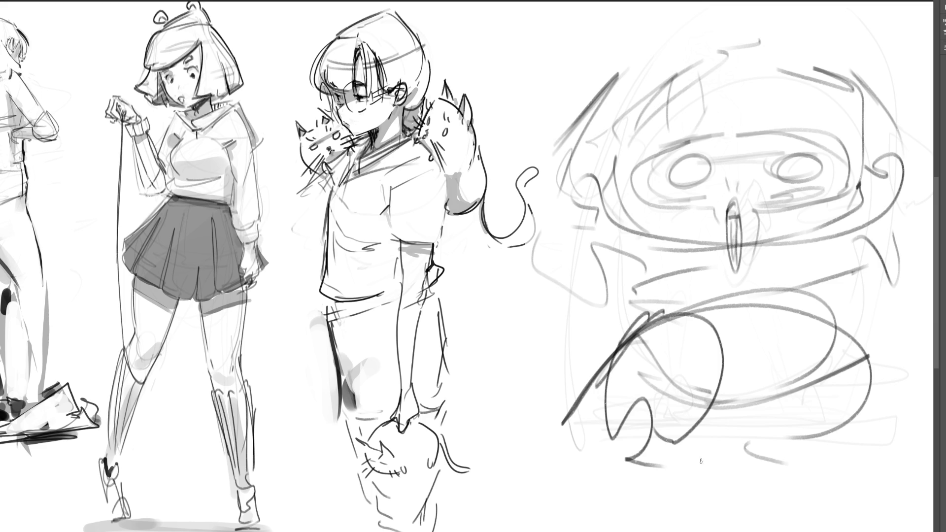
mouse_move(845, 321)
mouse_down()
mouse_move(766, 468)
mouse_move(733, 429)
mouse_up()
mouse_move(769, 466)
mouse_down()
mouse_move(752, 487)
mouse_move(782, 490)
mouse_move(773, 510)
mouse_up()
drag(830, 273, 907, 220)
mouse_move(844, 72)
mouse_down()
mouse_move(838, 27)
mouse_move(825, 65)
mouse_up()
Add two ears and a long S-curve tail, then fade the whole creature sketch lighter.
mouse_move(620, 69)
mouse_down()
mouse_move(618, 60)
mouse_move(637, 85)
mouse_up()
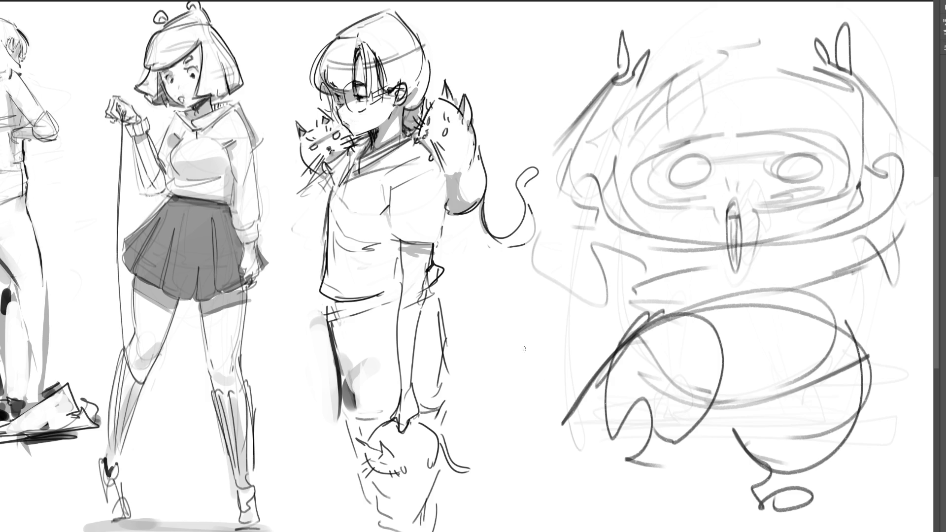
mouse_move(494, 317)
mouse_down()
mouse_move(474, 319)
mouse_move(490, 394)
mouse_move(569, 442)
mouse_move(531, 388)
mouse_move(594, 435)
mouse_up()
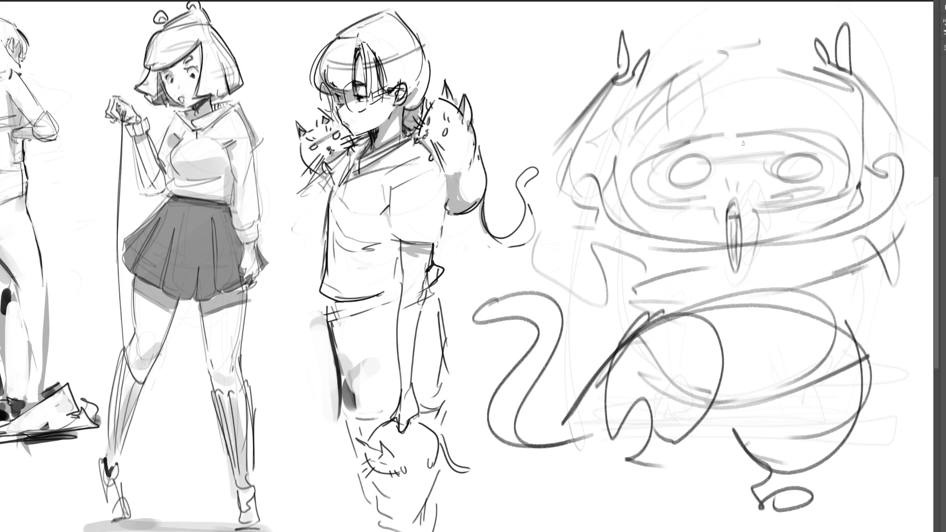
mouse_move(699, 44)
mouse_down()
mouse_move(793, 389)
mouse_move(699, 335)
mouse_move(642, 418)
mouse_move(724, 113)
mouse_up()
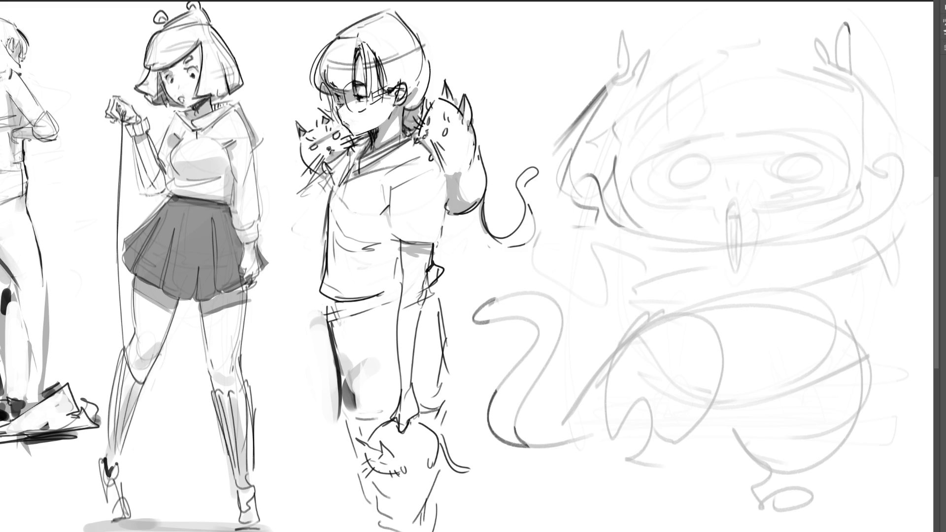
Lighten the leftover strokes and extend the canvas past its right edge.
mouse_move(867, 171)
mouse_down()
mouse_move(597, 360)
mouse_move(842, 369)
mouse_up()
key(ctrl+0)
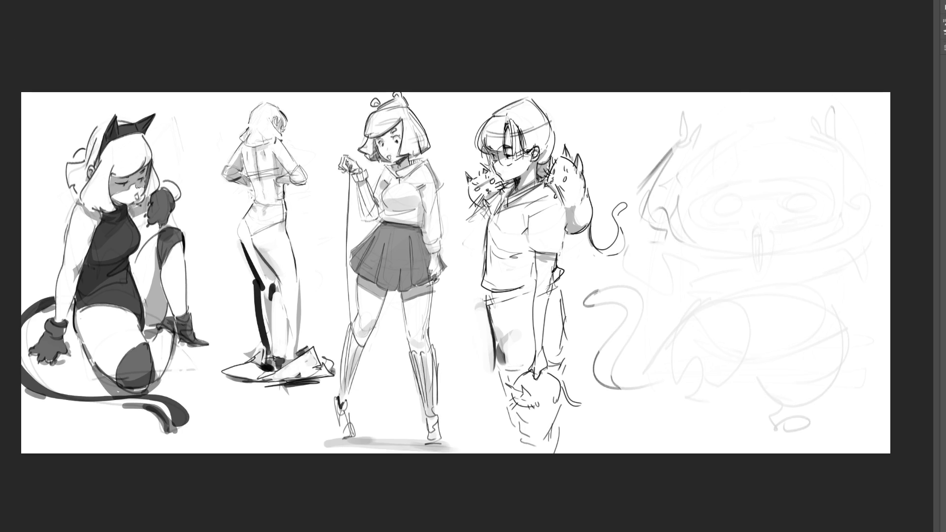
key(ctrl+t)
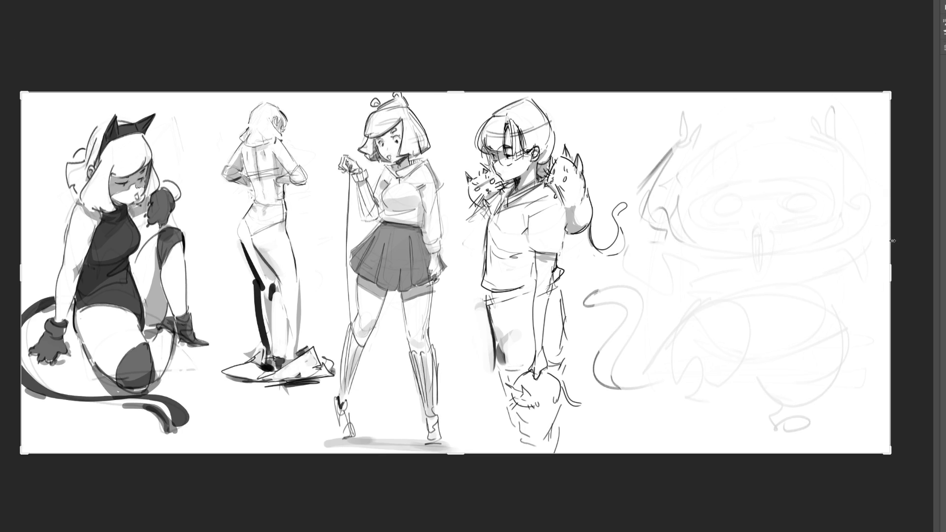
drag(894, 268, 933, 271)
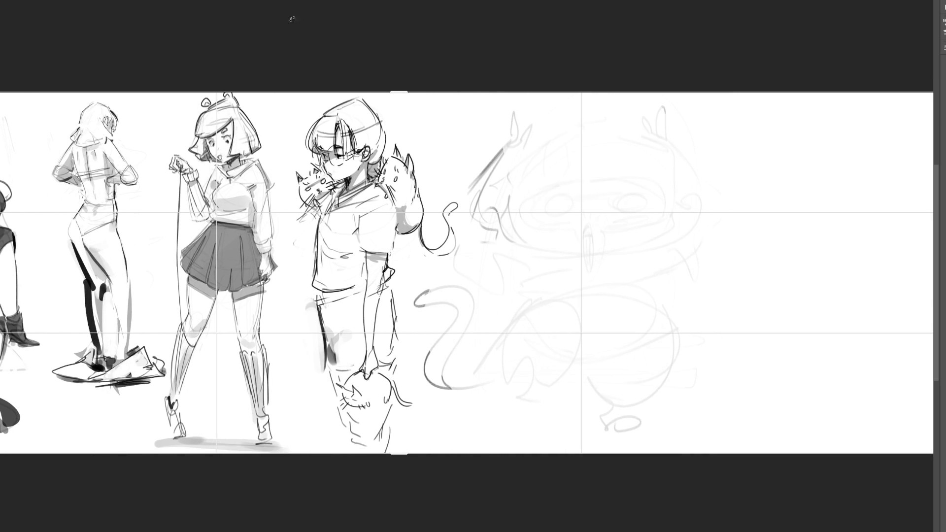
key(Return)
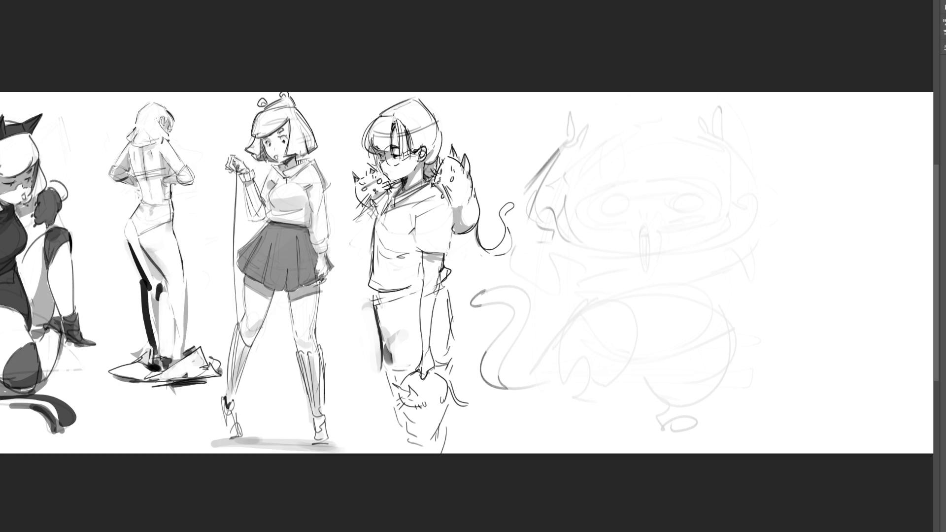
Move the beret figure right so it stands over the faded sketch.
drag(884, 32, 806, 40)
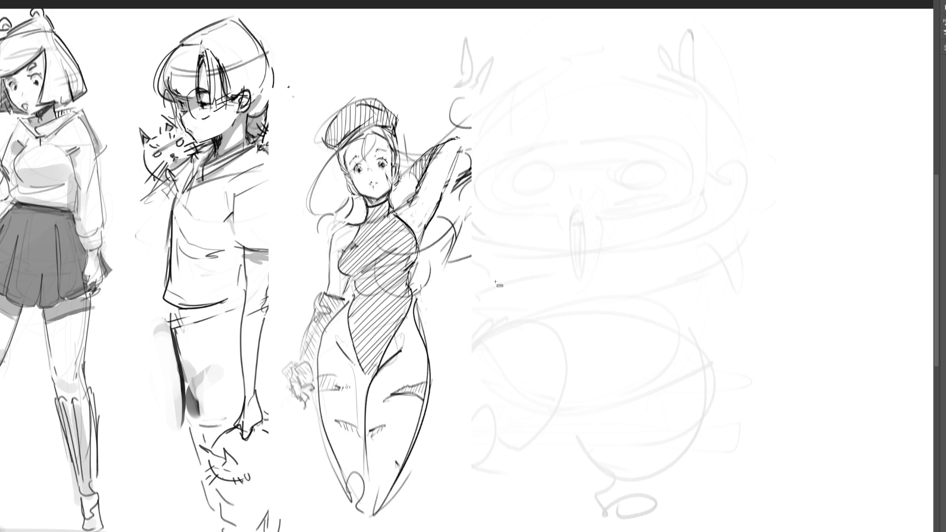
mouse_move(402, 265)
mouse_down()
mouse_move(636, 250)
mouse_move(624, 245)
mouse_up()
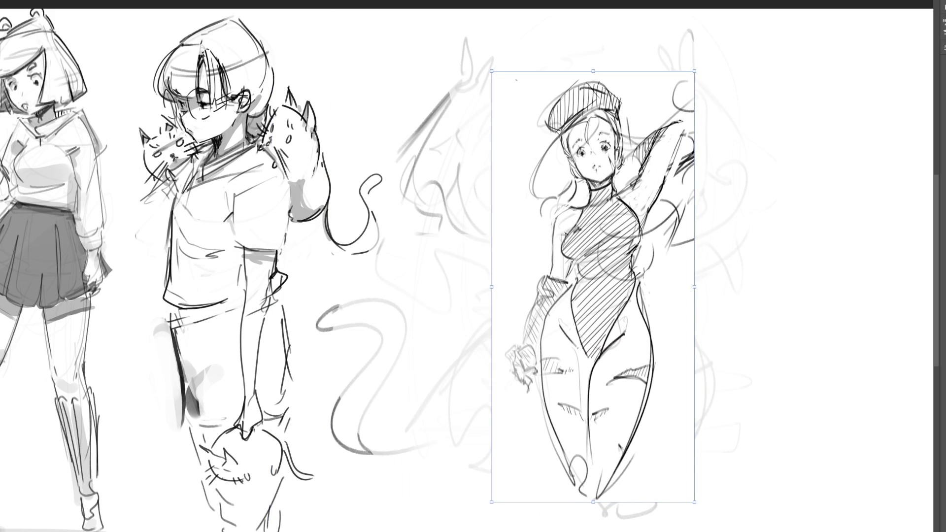
key(Return)
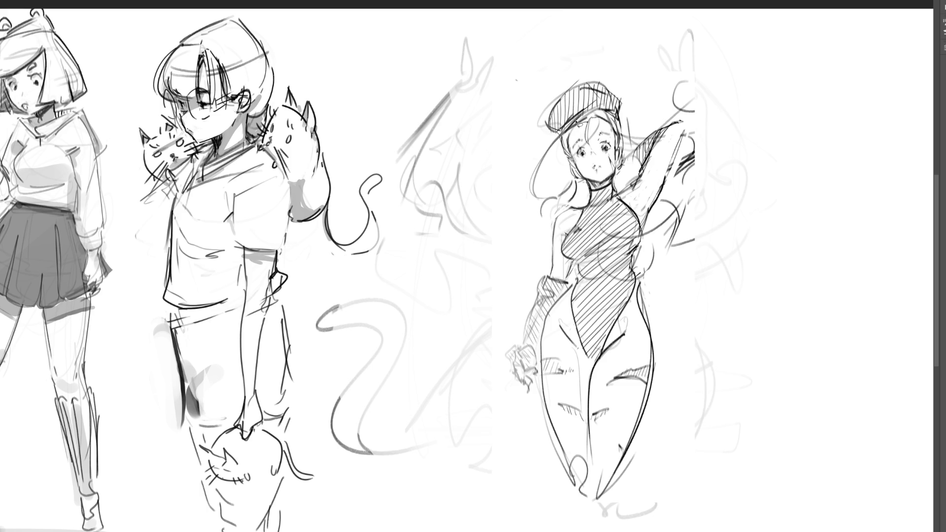
Outline the top right of the beret and the left edge of the chest.
mouse_move(622, 118)
mouse_down()
mouse_move(607, 89)
mouse_move(585, 83)
mouse_up()
mouse_move(602, 115)
mouse_down()
mouse_move(609, 97)
mouse_move(621, 117)
mouse_up()
mouse_move(580, 223)
mouse_down()
mouse_move(564, 249)
mouse_move(581, 282)
mouse_move(581, 339)
mouse_move(597, 367)
mouse_move(633, 296)
mouse_move(644, 227)
mouse_move(614, 187)
mouse_move(602, 193)
mouse_up()
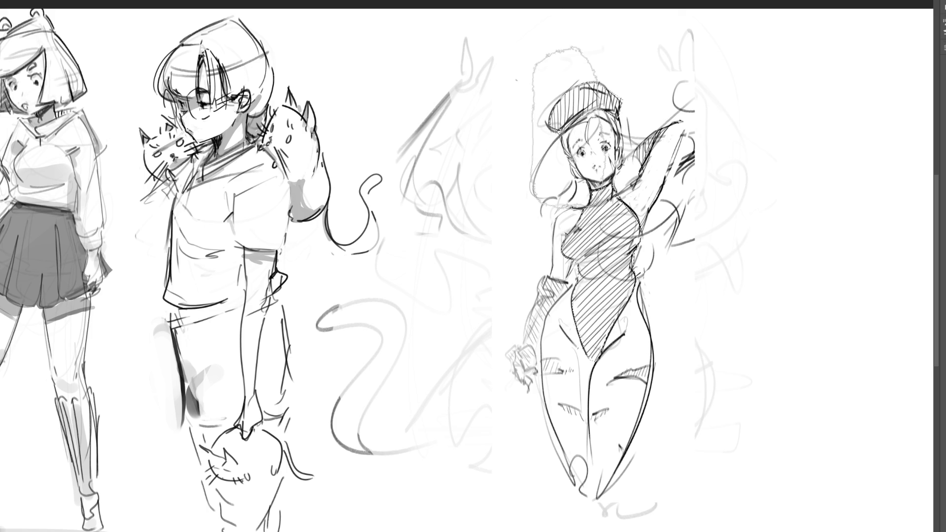
Paint the selected beret and bodysuit dark grey, shade a darker chest band, then deselect.
mouse_move(568, 127)
mouse_down()
mouse_move(586, 104)
mouse_move(606, 217)
mouse_move(599, 315)
mouse_up()
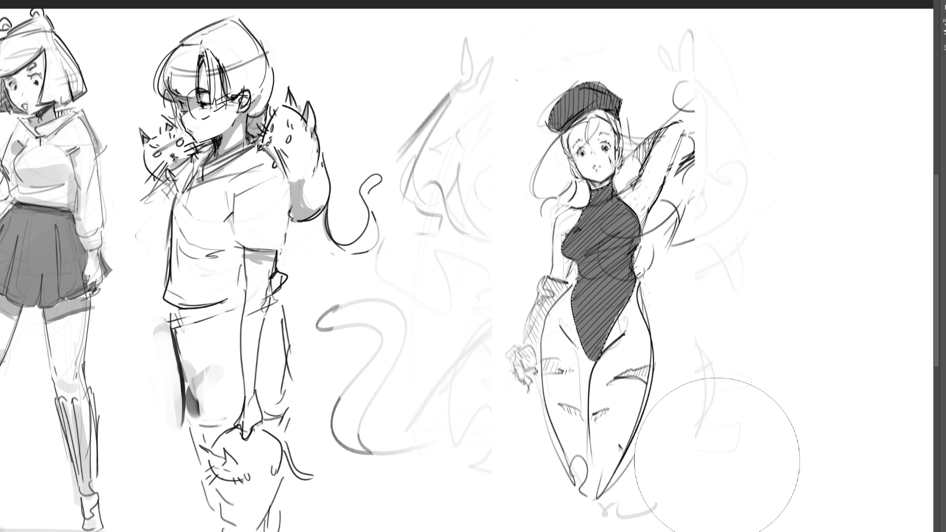
key(bracketleft)
key(bracketleft)
key(bracketleft)
drag(567, 254, 611, 248)
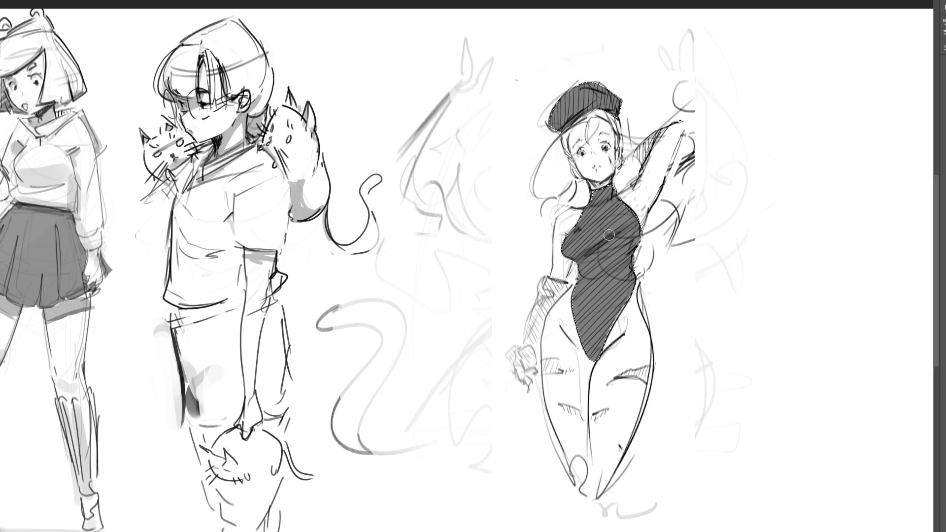
mouse_move(607, 244)
mouse_down()
mouse_move(635, 251)
mouse_move(574, 256)
mouse_move(636, 256)
mouse_up()
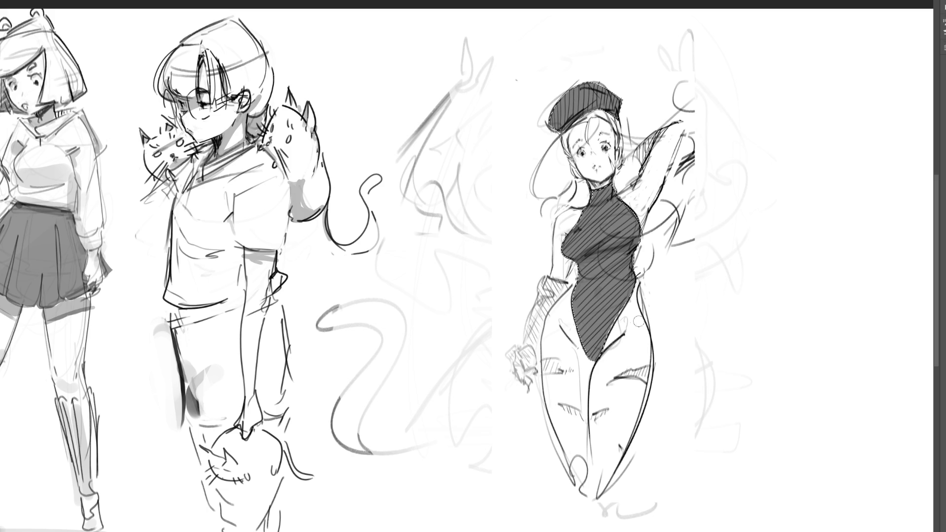
key(bracketright)
key(bracketright)
key(bracketright)
key(bracketleft)
key(bracketleft)
key(bracketleft)
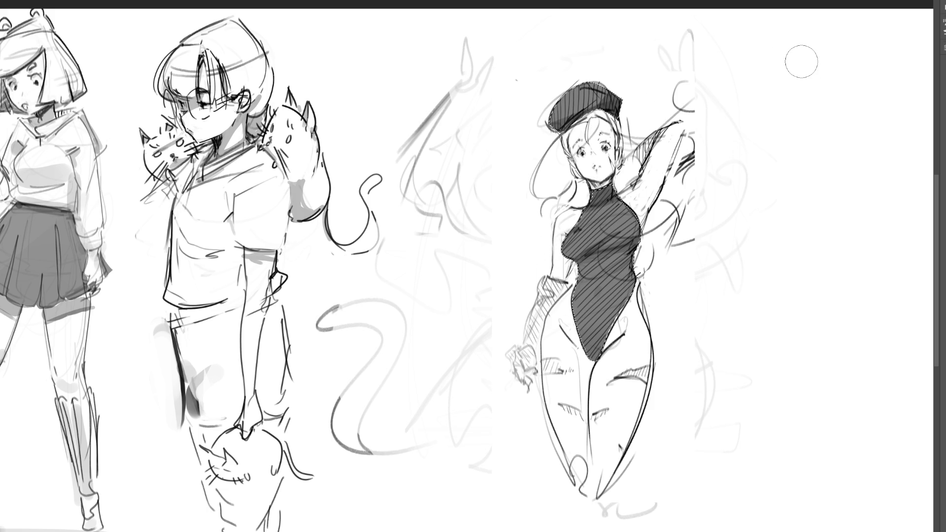
key(ctrl+d)
Ink a rod-like gauntlet running from the left wrist cuff down to the hand.
mouse_move(545, 285)
mouse_down()
mouse_move(554, 298)
mouse_move(538, 287)
mouse_move(544, 295)
mouse_up()
drag(540, 296, 523, 345)
drag(543, 296, 527, 342)
drag(529, 342, 523, 349)
drag(540, 297, 551, 304)
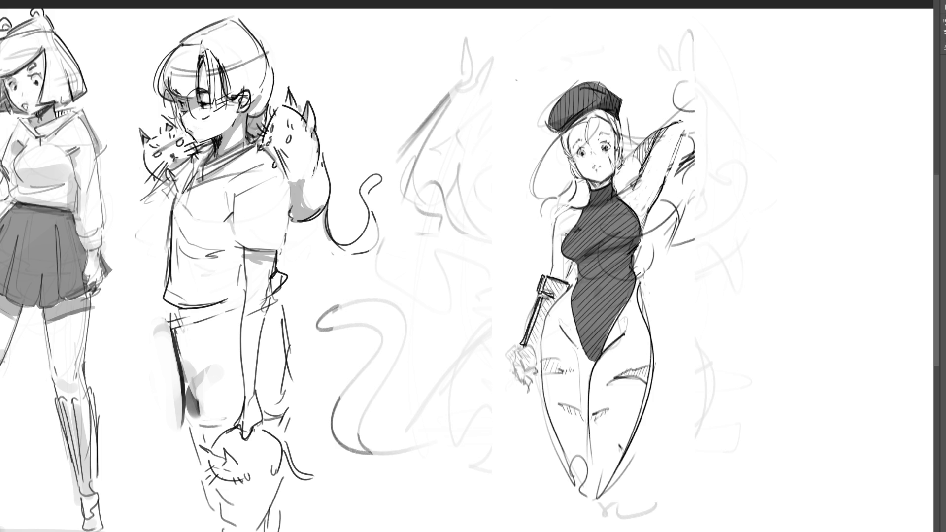
mouse_move(528, 344)
mouse_down()
mouse_move(522, 353)
mouse_move(539, 361)
mouse_move(510, 357)
mouse_up()
Draw the hand at the rod's end, undoing and redrawing its left side.
drag(516, 361, 517, 365)
drag(528, 351, 520, 384)
mouse_move(528, 373)
mouse_down()
mouse_move(526, 389)
mouse_move(537, 385)
mouse_up()
mouse_move(534, 377)
mouse_down()
mouse_move(540, 388)
mouse_move(539, 380)
mouse_up()
drag(513, 350, 507, 357)
drag(515, 353, 504, 359)
drag(517, 345, 507, 372)
drag(514, 369, 506, 373)
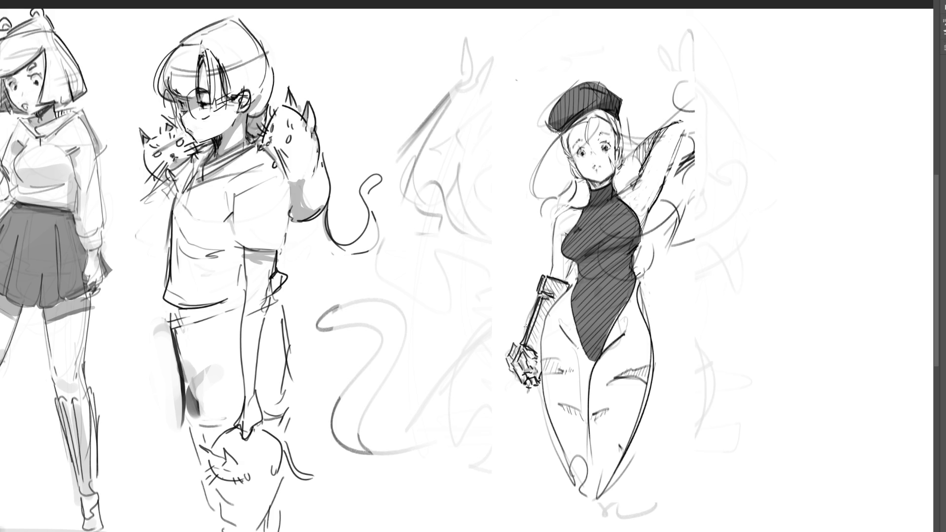
key(ctrl+z)
key(ctrl+z)
drag(513, 355, 506, 363)
drag(514, 352, 505, 360)
Add curly hair locks beside the neck and hatch the shaded raised arm.
mouse_move(624, 162)
mouse_down()
mouse_move(692, 249)
mouse_move(682, 290)
mouse_move(695, 292)
mouse_move(697, 308)
mouse_up()
drag(581, 183, 574, 204)
drag(643, 270, 665, 275)
mouse_move(670, 259)
mouse_down()
mouse_move(728, 247)
mouse_move(750, 229)
mouse_move(734, 276)
mouse_up()
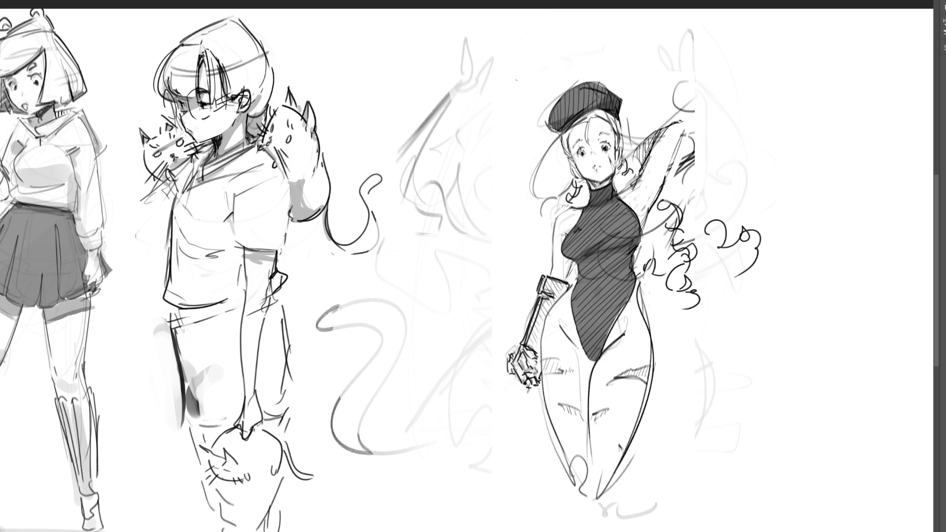
drag(640, 147, 656, 131)
drag(636, 162, 615, 183)
key(ctrl+z)
Move the beret figure to the far right, nudge it slightly left and deselect.
mouse_move(588, 221)
mouse_down()
mouse_move(808, 232)
mouse_move(872, 246)
mouse_up()
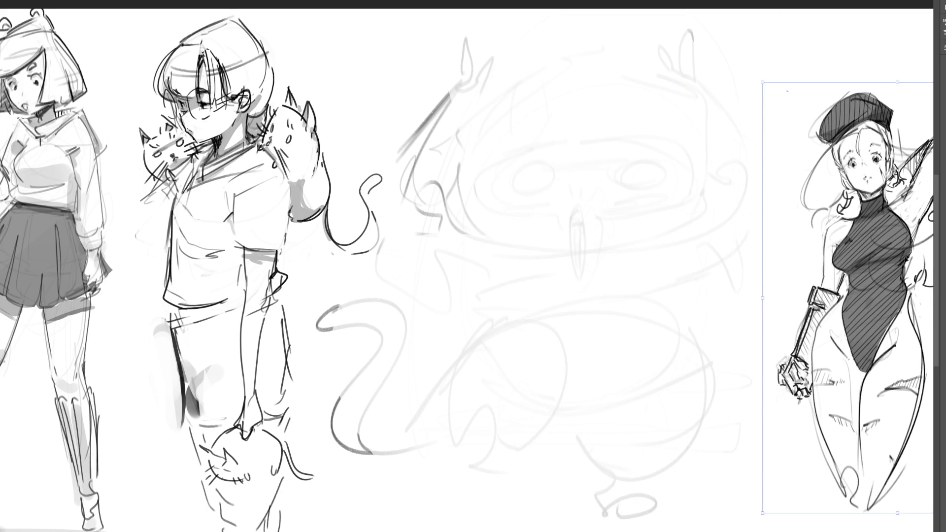
drag(895, 276, 887, 276)
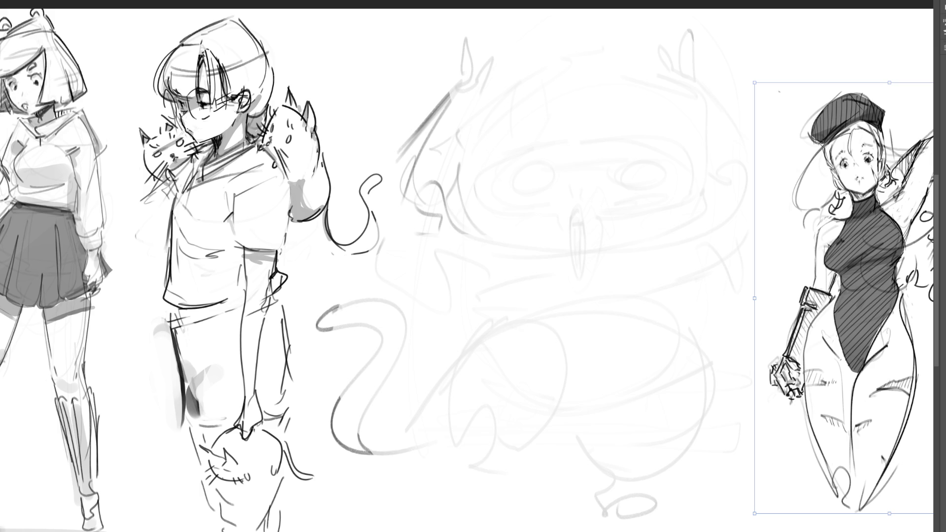
key(Return)
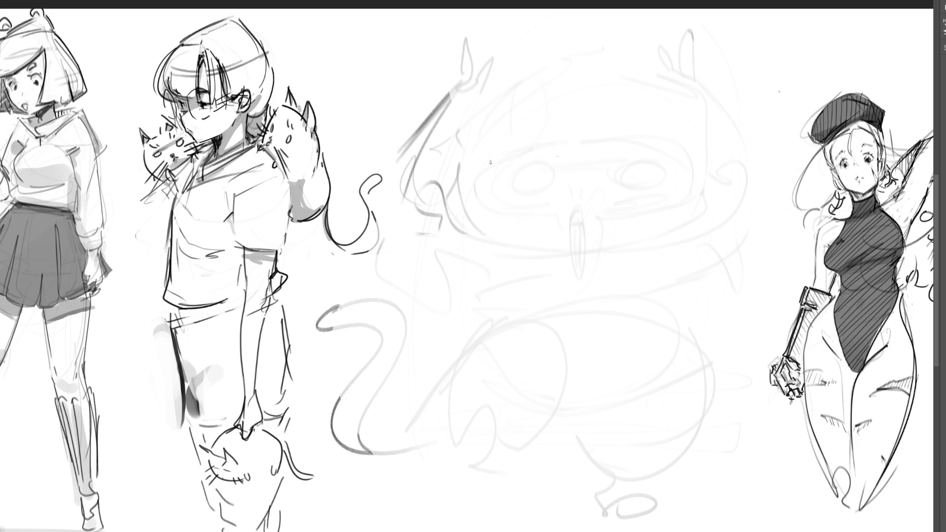
Draw a dark arc closing into an oval loop with curved ridge lines over the central sketch.
mouse_move(483, 158)
mouse_down()
mouse_move(474, 189)
mouse_move(506, 247)
mouse_move(492, 157)
mouse_move(533, 219)
mouse_move(502, 248)
mouse_move(522, 253)
mouse_up()
mouse_move(525, 201)
mouse_down()
mouse_move(523, 271)
mouse_move(547, 316)
mouse_move(544, 195)
mouse_move(568, 230)
mouse_move(554, 217)
mouse_move(547, 263)
mouse_move(561, 297)
mouse_up()
drag(574, 229, 566, 291)
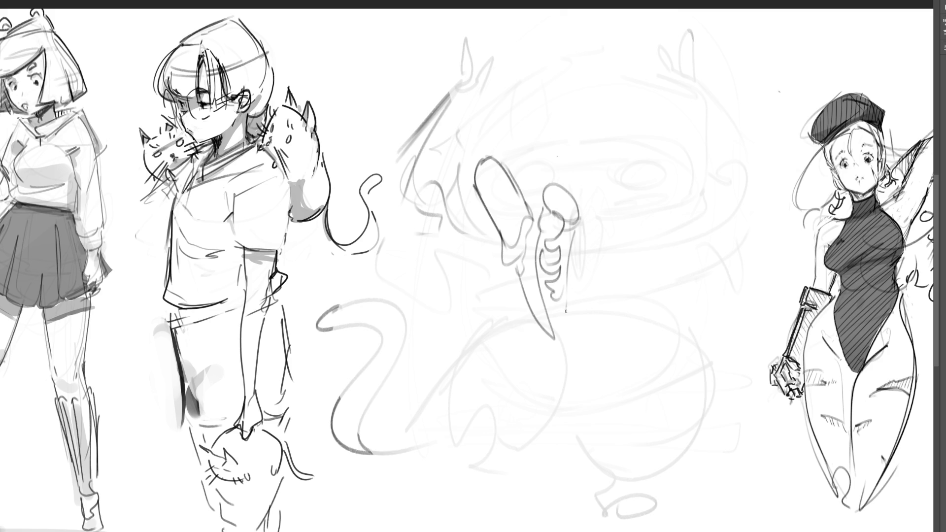
Draw a long fin curve, teardrop shapes and an arc over the oval, then fade them light grey.
drag(581, 221, 578, 329)
mouse_move(611, 292)
mouse_down()
mouse_move(605, 349)
mouse_move(622, 345)
mouse_up()
drag(567, 333, 609, 359)
mouse_move(518, 268)
mouse_down()
mouse_move(591, 373)
mouse_move(621, 317)
mouse_move(624, 335)
mouse_up()
mouse_move(545, 178)
mouse_down()
mouse_move(581, 195)
mouse_move(609, 291)
mouse_up()
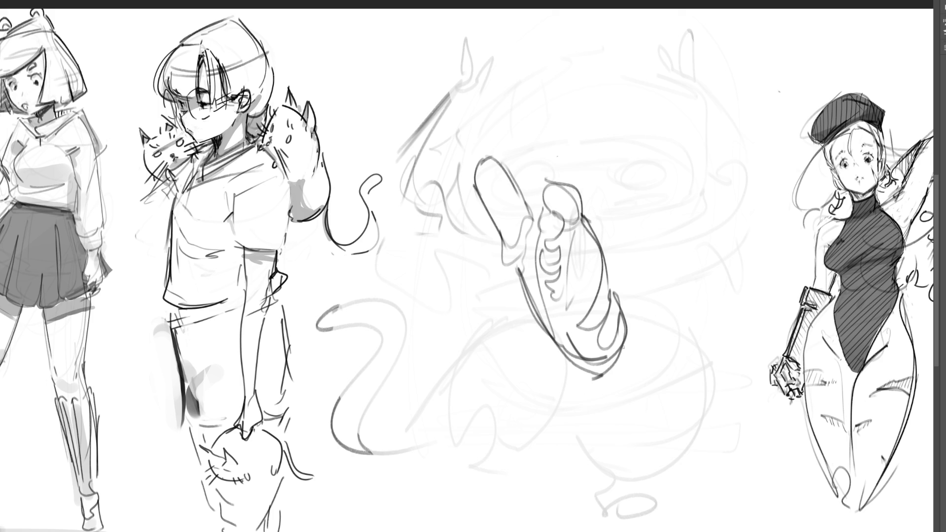
key(bracketright)
key(bracketright)
key(bracketright)
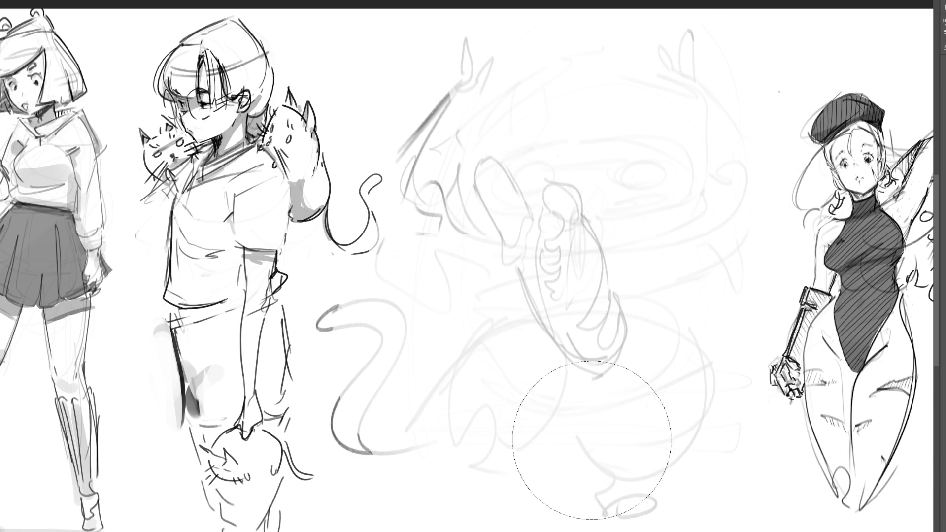
key(bracketleft)
key(bracketleft)
key(bracketleft)
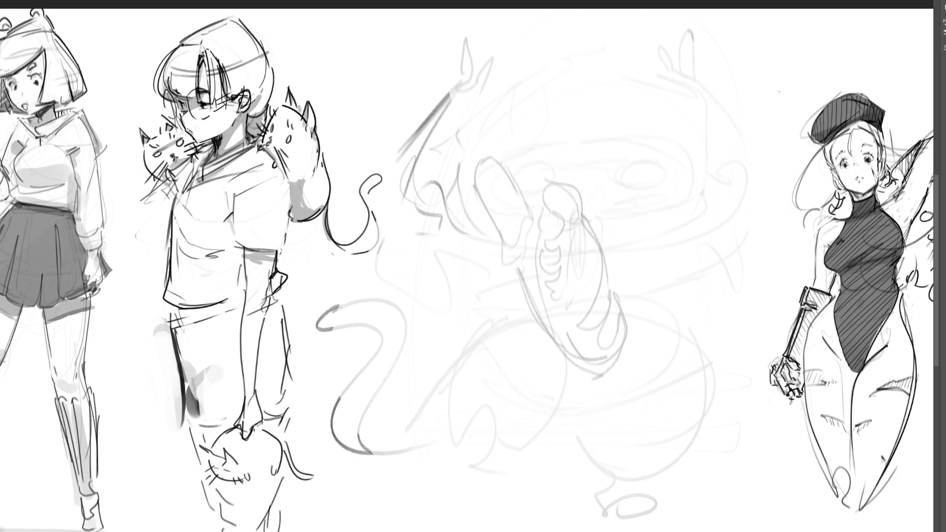
Redraw a dark loop and re-outline the three finger loops over the faded strokes.
drag(508, 189, 517, 243)
mouse_move(507, 209)
mouse_down()
mouse_move(527, 162)
mouse_move(546, 197)
mouse_move(523, 221)
mouse_move(566, 211)
mouse_move(554, 234)
mouse_move(567, 237)
mouse_up()
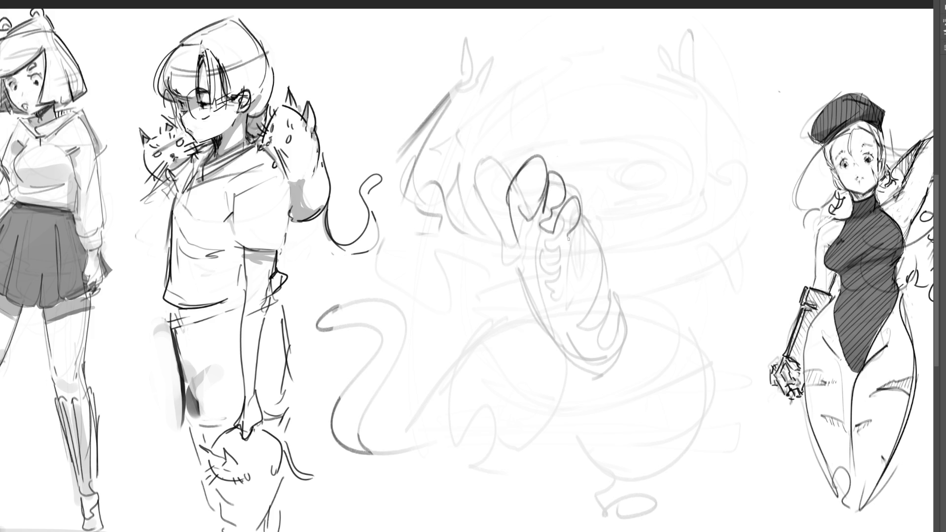
mouse_move(547, 173)
mouse_down()
mouse_move(541, 210)
mouse_move(566, 227)
mouse_up()
drag(572, 192, 602, 269)
mouse_move(532, 165)
mouse_down()
mouse_move(523, 213)
mouse_move(544, 213)
mouse_move(529, 239)
mouse_move(554, 281)
mouse_up()
Re-outline the lower palm and wrist and add strokes along the hand's right edge.
drag(517, 232, 573, 308)
mouse_move(559, 271)
mouse_down()
mouse_move(615, 282)
mouse_move(594, 321)
mouse_up()
drag(542, 286, 579, 342)
mouse_move(562, 298)
mouse_down()
mouse_move(586, 331)
mouse_move(591, 372)
mouse_move(628, 350)
mouse_up()
drag(597, 252, 609, 272)
mouse_move(599, 231)
mouse_down()
mouse_move(629, 281)
mouse_move(632, 362)
mouse_up()
Add a pointed zigzag on the hand's right edge and a tall arch above it.
drag(640, 290, 633, 355)
drag(638, 315, 656, 247)
mouse_move(646, 288)
mouse_down()
mouse_move(616, 244)
mouse_move(622, 174)
mouse_move(601, 241)
mouse_up()
drag(621, 140, 616, 178)
drag(625, 106, 658, 214)
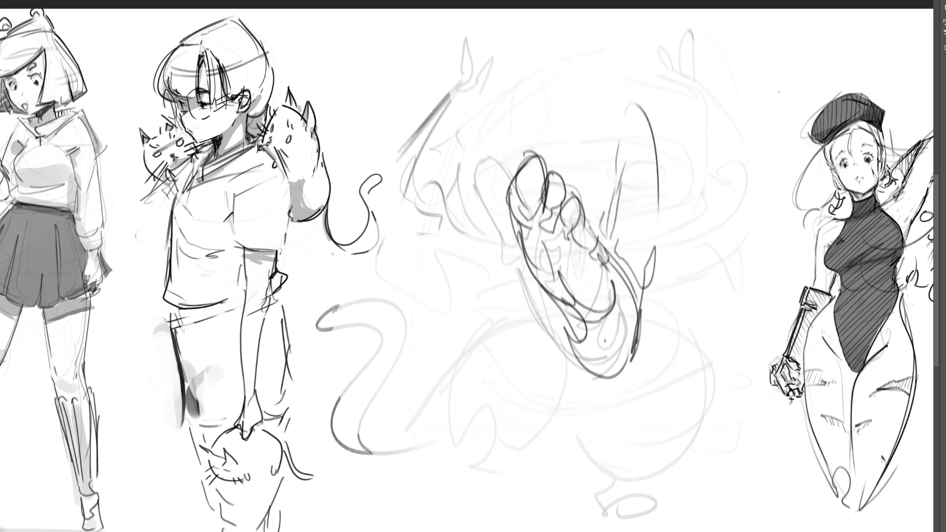
With a large soft eraser, erase the hand and arch strokes and lighten the central figure and S-shaped tail.
key(e)
mouse_move(605, 326)
mouse_down()
mouse_move(567, 222)
mouse_move(453, 116)
mouse_move(525, 143)
mouse_up()
mouse_move(458, 103)
mouse_down()
mouse_move(604, 169)
mouse_move(616, 228)
mouse_move(581, 201)
mouse_up()
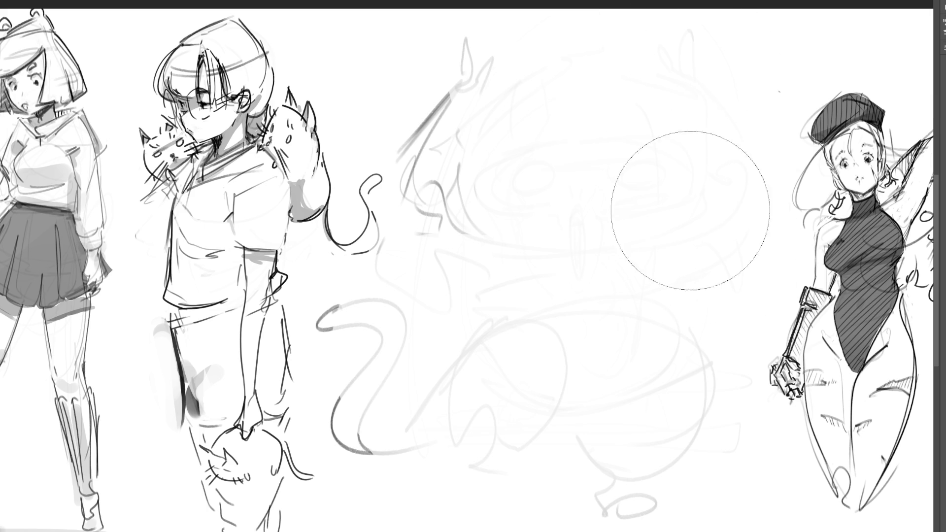
mouse_move(553, 165)
mouse_down()
mouse_move(476, 93)
mouse_move(486, 31)
mouse_up()
mouse_move(479, 418)
mouse_down()
mouse_move(376, 379)
mouse_move(388, 357)
mouse_move(359, 391)
mouse_move(369, 401)
mouse_move(387, 327)
mouse_up()
mouse_move(597, 433)
mouse_down()
mouse_move(612, 454)
mouse_move(637, 422)
mouse_move(642, 370)
mouse_move(629, 284)
mouse_move(546, 114)
mouse_up()
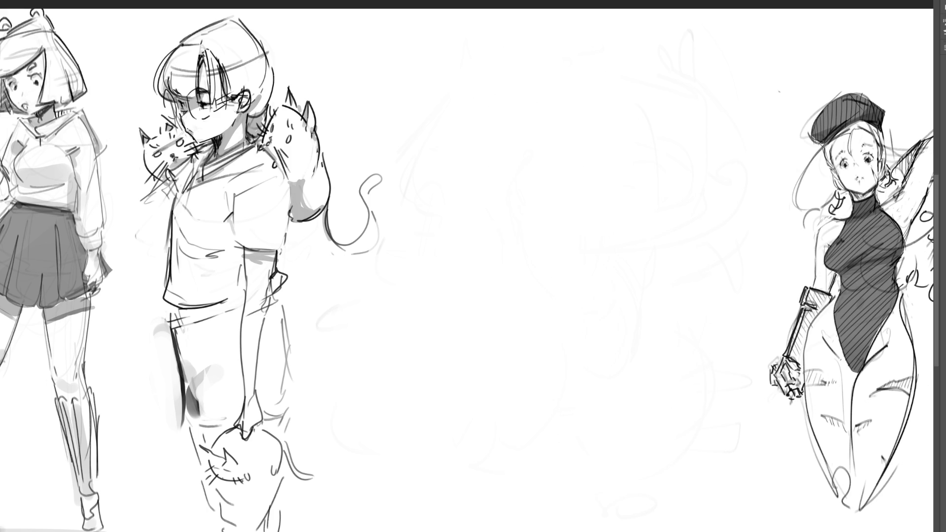
key(b)
Sketch the top ellipse of the hips with V lines, right-hand arcs and diagonals below.
mouse_move(513, 112)
mouse_down()
mouse_move(490, 126)
mouse_move(541, 100)
mouse_move(587, 103)
mouse_up()
mouse_move(465, 156)
mouse_down()
mouse_move(488, 180)
mouse_move(590, 132)
mouse_move(587, 201)
mouse_up()
mouse_move(499, 196)
mouse_down()
mouse_move(537, 231)
mouse_move(583, 229)
mouse_move(600, 145)
mouse_move(589, 99)
mouse_move(601, 146)
mouse_move(604, 84)
mouse_move(631, 122)
mouse_move(721, 189)
mouse_up()
drag(691, 154, 711, 218)
mouse_move(663, 257)
mouse_down()
mouse_move(645, 266)
mouse_move(721, 223)
mouse_move(666, 294)
mouse_up()
drag(593, 293, 642, 318)
drag(574, 242, 577, 283)
mouse_move(571, 285)
mouse_down()
mouse_move(558, 348)
mouse_move(624, 399)
mouse_up()
drag(698, 272, 630, 410)
drag(642, 379, 619, 403)
mouse_move(535, 242)
mouse_down()
mouse_move(574, 256)
mouse_move(478, 173)
mouse_up()
drag(455, 143, 492, 302)
Draw the left hip curves, the S-curved left leg, the centre line and the right leg's edge.
drag(461, 145, 460, 249)
drag(464, 186, 456, 246)
mouse_move(458, 197)
mouse_down()
mouse_move(492, 212)
mouse_move(562, 271)
mouse_up()
mouse_move(461, 194)
mouse_down()
mouse_move(547, 261)
mouse_move(438, 325)
mouse_up()
drag(452, 253, 547, 315)
drag(571, 278, 500, 387)
drag(524, 347, 458, 463)
drag(423, 392, 455, 466)
drag(570, 315, 459, 430)
mouse_move(573, 253)
mouse_down()
mouse_move(577, 327)
mouse_move(613, 453)
mouse_up()
mouse_move(714, 213)
mouse_down()
mouse_move(704, 295)
mouse_move(658, 449)
mouse_up()
mouse_move(683, 385)
mouse_down()
mouse_move(661, 446)
mouse_move(606, 470)
mouse_up()
mouse_move(627, 429)
mouse_down()
mouse_move(645, 445)
mouse_move(623, 411)
mouse_up()
Arc over the top of the hips, then fade the legs sketch to faint grey.
mouse_move(454, 146)
mouse_down()
mouse_move(442, 41)
mouse_move(514, 10)
mouse_move(581, 106)
mouse_up()
drag(574, 23, 597, 106)
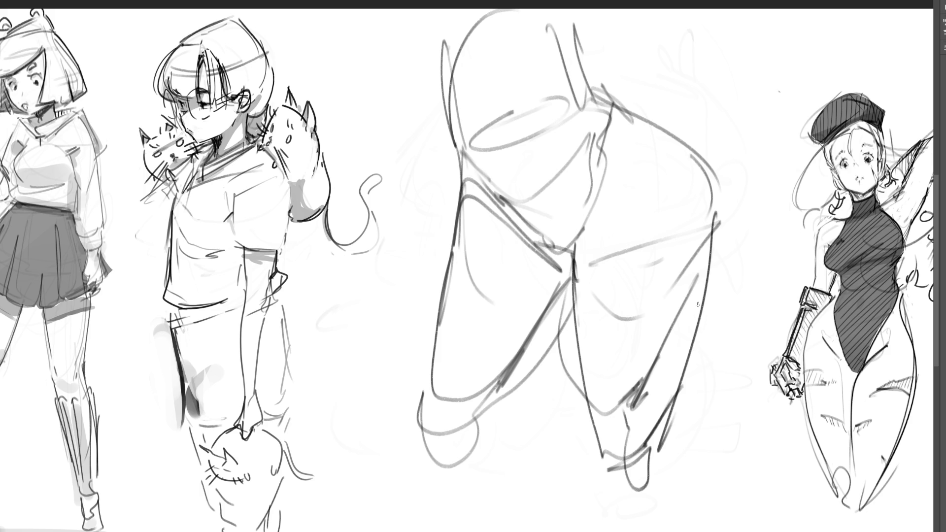
mouse_move(723, 294)
mouse_down()
mouse_move(641, 89)
mouse_move(559, 76)
mouse_move(486, 222)
mouse_move(471, 463)
mouse_move(612, 117)
mouse_move(507, 290)
mouse_move(481, 63)
mouse_move(663, 309)
mouse_up()
key(b)
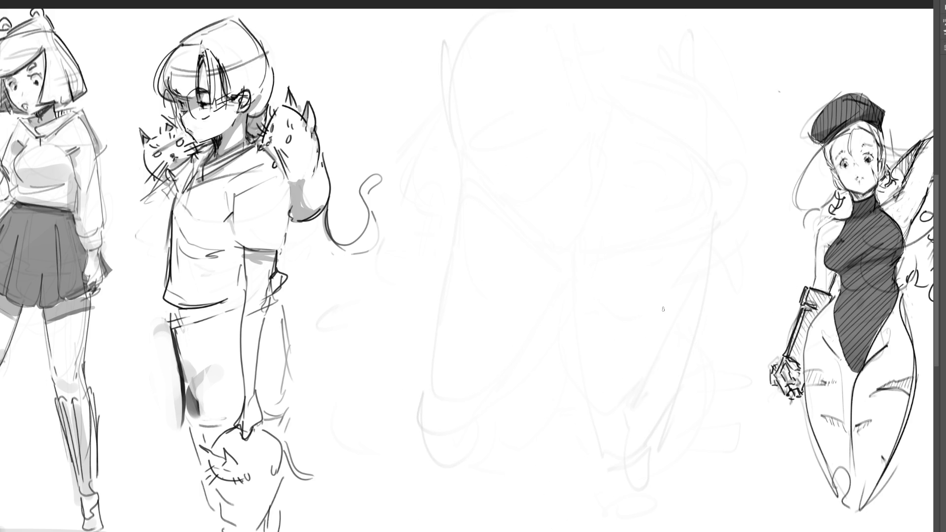
Rough in a small hip shape mid-canvas with zigzag lines, curves and diagonals.
drag(494, 193, 568, 163)
mouse_move(531, 188)
mouse_down()
mouse_move(508, 194)
mouse_move(525, 205)
mouse_up()
mouse_move(501, 195)
mouse_down()
mouse_move(518, 223)
mouse_move(571, 237)
mouse_move(574, 162)
mouse_move(583, 217)
mouse_up()
drag(550, 256, 581, 252)
mouse_move(587, 163)
mouse_down()
mouse_move(611, 202)
mouse_move(579, 256)
mouse_up()
mouse_move(604, 176)
mouse_down()
mouse_move(597, 269)
mouse_move(576, 276)
mouse_move(602, 330)
mouse_up()
drag(655, 248, 628, 322)
drag(664, 217, 633, 377)
mouse_move(583, 278)
mouse_down()
mouse_move(633, 377)
mouse_move(549, 313)
mouse_move(508, 232)
mouse_up()
mouse_move(507, 207)
mouse_down()
mouse_move(503, 315)
mouse_move(583, 297)
mouse_up()
Draw the legs with a foot, wavy strokes below, and a tall oval torso above.
drag(566, 340, 529, 392)
drag(530, 392, 561, 397)
drag(571, 341, 561, 396)
drag(501, 221, 518, 240)
drag(609, 385, 657, 364)
mouse_move(636, 387)
mouse_down()
mouse_move(636, 487)
mouse_move(615, 492)
mouse_up()
drag(548, 435, 502, 307)
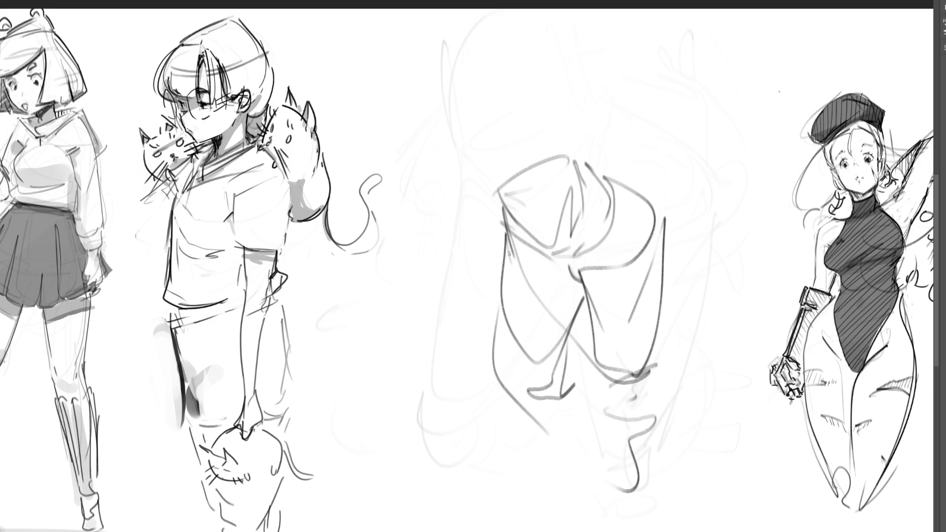
mouse_move(517, 149)
mouse_down()
mouse_move(512, 197)
mouse_move(530, 77)
mouse_move(542, 162)
mouse_move(492, 192)
mouse_up()
drag(500, 187, 545, 173)
Lighten the leg and torso strokes with the large soft eraser into faint guides.
key(e)
drag(665, 95, 559, 295)
drag(546, 332, 613, 411)
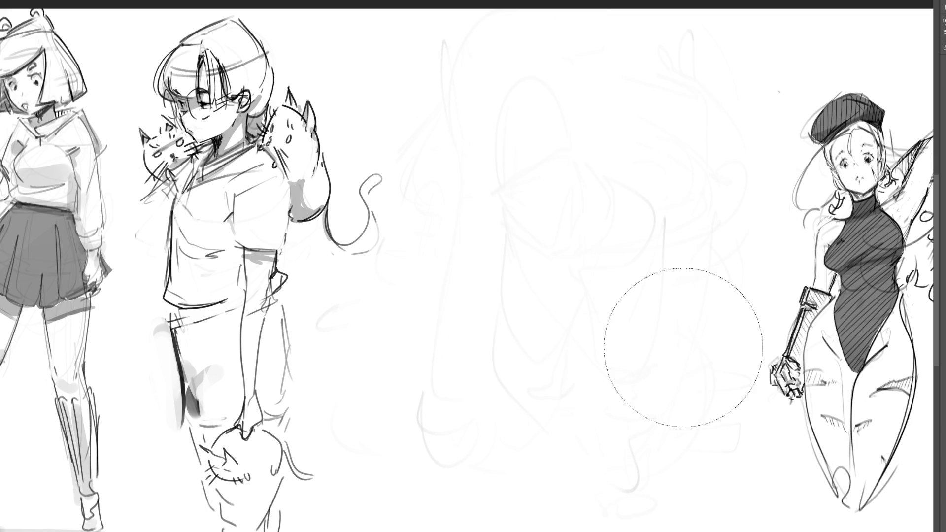
key(b)
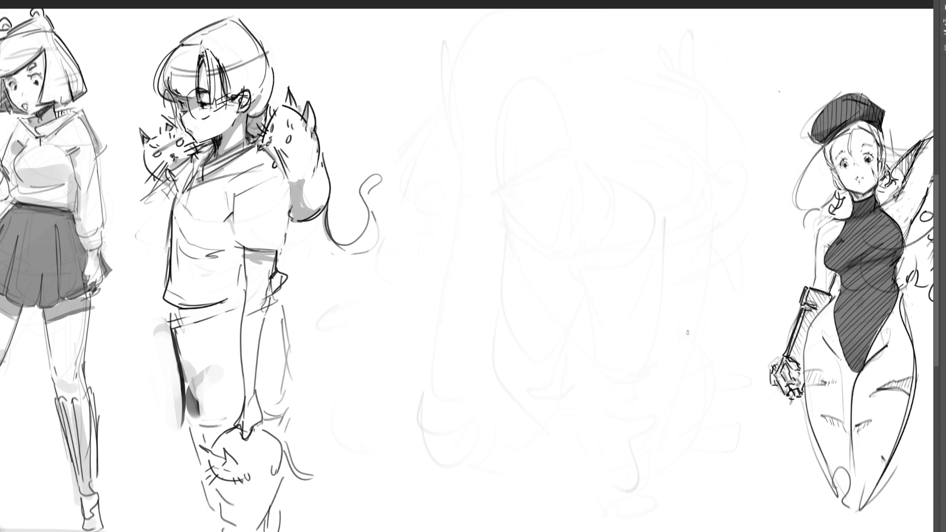
Draw a dark arched head outline with a chin and shaded right cheek.
drag(525, 76, 498, 212)
mouse_move(507, 153)
mouse_down()
mouse_move(544, 74)
mouse_move(580, 188)
mouse_move(564, 175)
mouse_up()
mouse_move(525, 90)
mouse_down()
mouse_move(526, 75)
mouse_move(457, 197)
mouse_move(502, 221)
mouse_move(583, 131)
mouse_up()
drag(567, 91, 590, 198)
drag(548, 112, 558, 119)
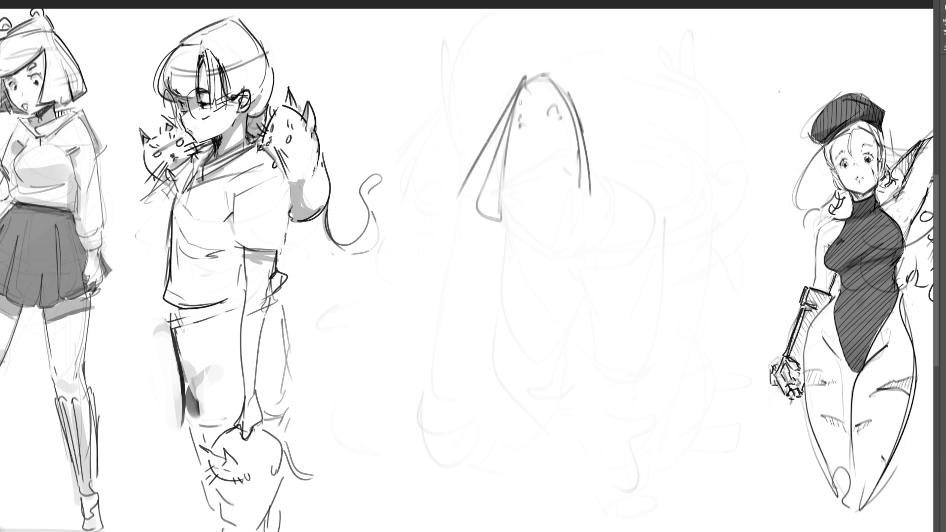
drag(511, 143, 547, 173)
drag(566, 139, 575, 170)
drag(580, 139, 556, 89)
Add a large hat dome and brim, plus the collar V below the face.
mouse_move(482, 123)
mouse_down()
mouse_move(639, 35)
mouse_move(665, 116)
mouse_up()
drag(654, 162, 593, 170)
drag(457, 131, 507, 170)
drag(616, 170, 655, 151)
drag(648, 20, 650, 54)
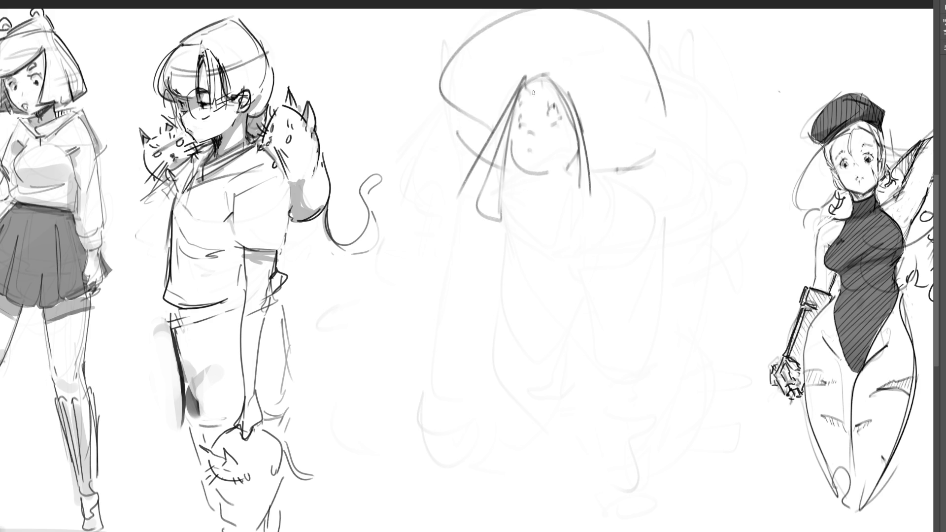
drag(583, 105, 594, 201)
mouse_move(533, 194)
mouse_down()
mouse_move(551, 179)
mouse_move(574, 197)
mouse_up()
mouse_move(556, 193)
mouse_down()
mouse_move(510, 245)
mouse_move(580, 187)
mouse_up()
drag(582, 190, 605, 207)
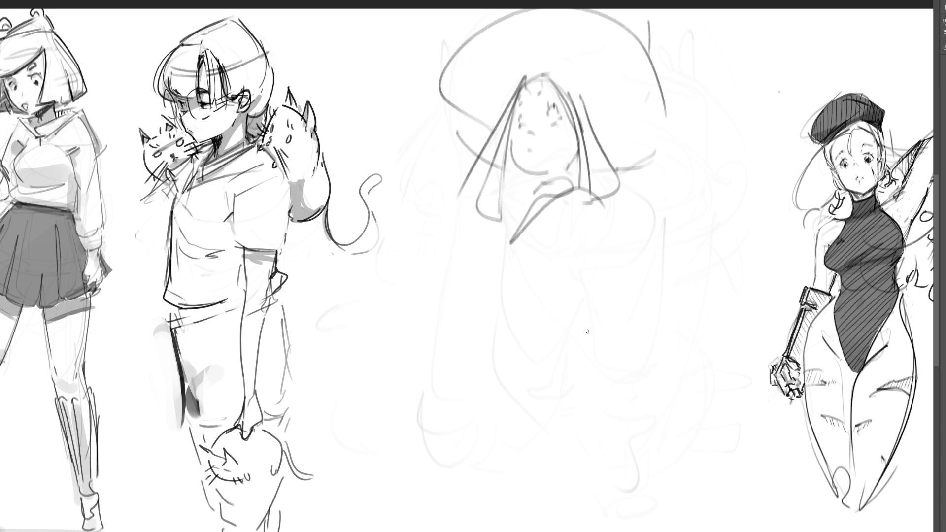
Sweep the cloak down to the right and rough in its body and bottom edge.
mouse_move(593, 173)
mouse_down()
mouse_move(726, 286)
mouse_move(662, 369)
mouse_up()
drag(723, 310, 723, 333)
drag(670, 352, 699, 347)
mouse_move(648, 329)
mouse_down()
mouse_move(642, 355)
mouse_move(645, 329)
mouse_up()
drag(608, 319, 527, 301)
drag(521, 240, 494, 347)
mouse_move(474, 403)
mouse_down()
mouse_move(587, 358)
mouse_move(610, 372)
mouse_up()
mouse_move(629, 409)
mouse_down()
mouse_move(663, 456)
mouse_move(594, 449)
mouse_move(580, 372)
mouse_up()
mouse_move(520, 238)
mouse_down()
mouse_move(442, 291)
mouse_move(434, 325)
mouse_up()
drag(465, 246, 503, 359)
drag(503, 308, 508, 364)
drag(514, 258, 473, 275)
Add shoulder lines, the long curved hood, and the neck and chin below the face.
drag(502, 218, 463, 261)
drag(758, 293, 742, 325)
mouse_move(737, 235)
mouse_down()
mouse_move(687, 131)
mouse_move(648, 201)
mouse_up()
drag(648, 196, 614, 200)
drag(633, 160, 640, 180)
drag(643, 63, 668, 140)
drag(447, 102, 443, 148)
drag(649, 154, 640, 165)
mouse_move(553, 166)
mouse_down()
mouse_move(538, 182)
mouse_move(561, 191)
mouse_move(571, 175)
mouse_up()
drag(579, 166, 568, 183)
Hatch the neck and shoulders, add sweeping bottom strokes, then fade the figure to light grey.
drag(587, 172, 573, 190)
mouse_move(519, 178)
mouse_down()
mouse_move(495, 207)
mouse_move(503, 213)
mouse_up()
mouse_move(528, 197)
mouse_down()
mouse_move(505, 232)
mouse_move(517, 234)
mouse_up()
drag(599, 215, 582, 226)
drag(618, 175, 600, 215)
drag(649, 136, 596, 180)
drag(655, 178, 621, 212)
drag(619, 271, 618, 310)
mouse_move(516, 431)
mouse_down()
mouse_move(444, 468)
mouse_move(712, 468)
mouse_up()
drag(562, 469, 678, 463)
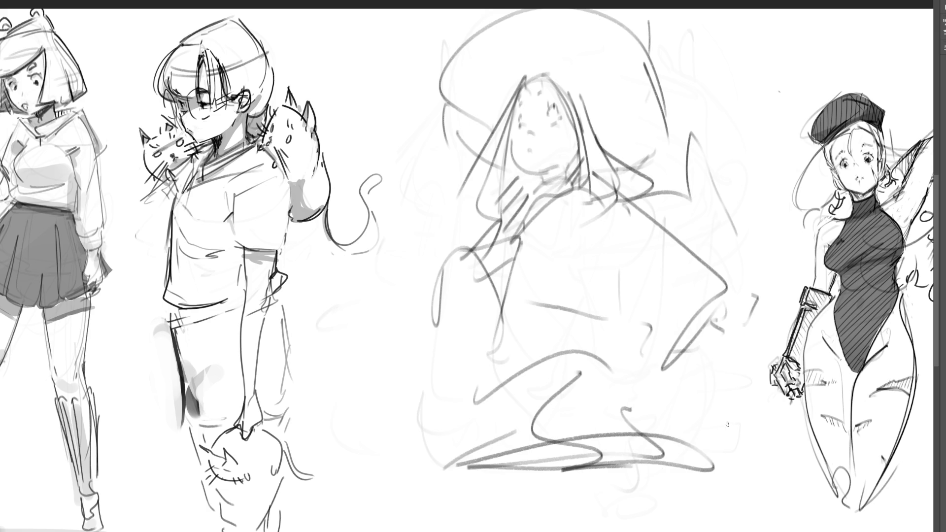
mouse_move(702, 50)
mouse_down()
mouse_move(566, 222)
mouse_move(534, 507)
mouse_move(584, 472)
mouse_up()
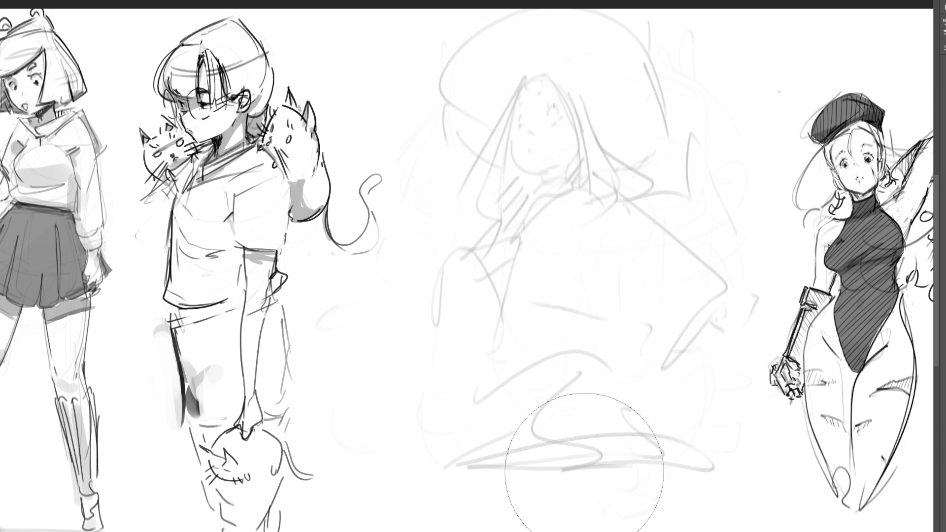
With the pencil brush, draw a dark oval face with an eye line and outline the hood around it.
key(b)
mouse_move(509, 129)
mouse_down()
mouse_move(522, 170)
mouse_move(539, 97)
mouse_move(568, 148)
mouse_move(559, 174)
mouse_move(544, 181)
mouse_up()
mouse_move(546, 132)
mouse_down()
mouse_move(560, 129)
mouse_move(515, 115)
mouse_up()
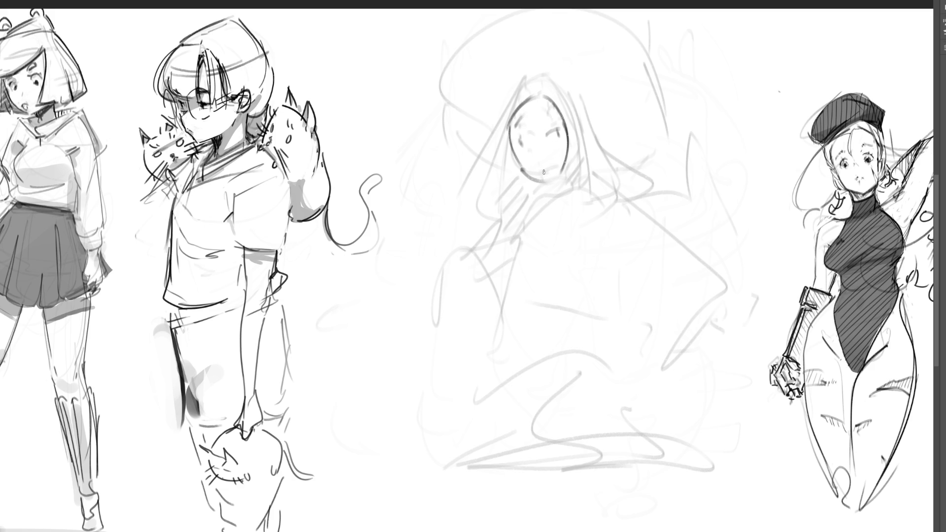
drag(577, 160, 580, 129)
mouse_move(558, 89)
mouse_down()
mouse_move(552, 206)
mouse_move(593, 197)
mouse_up()
drag(602, 148, 605, 183)
drag(557, 94, 518, 100)
Draw a long diagonal hat brim, the pointed witch hat above it, and a second brim line with face marks.
mouse_move(428, 148)
mouse_down()
mouse_move(635, 62)
mouse_move(472, 102)
mouse_move(471, 25)
mouse_up()
mouse_move(469, 20)
mouse_down()
mouse_move(486, 75)
mouse_move(534, 66)
mouse_up()
mouse_move(540, 17)
mouse_down()
mouse_move(555, 54)
mouse_move(692, 45)
mouse_up()
drag(658, 59, 629, 84)
drag(692, 46, 606, 101)
mouse_move(419, 160)
mouse_down()
mouse_move(692, 44)
mouse_move(590, 107)
mouse_up()
drag(523, 139, 534, 160)
drag(547, 130, 561, 125)
drag(500, 170, 497, 179)
mouse_move(506, 117)
mouse_down()
mouse_move(476, 249)
mouse_move(518, 228)
mouse_up()
Close the hood side, add hair strands, and draw and hatch the collar below the neck.
drag(513, 232, 560, 205)
drag(581, 145, 588, 212)
drag(597, 101, 602, 145)
mouse_move(601, 148)
mouse_down()
mouse_move(635, 197)
mouse_move(558, 185)
mouse_move(555, 211)
mouse_up()
drag(553, 212, 536, 226)
mouse_move(557, 182)
mouse_down()
mouse_move(512, 211)
mouse_move(572, 208)
mouse_move(589, 197)
mouse_up()
mouse_move(500, 278)
mouse_down()
mouse_move(661, 213)
mouse_move(698, 247)
mouse_up()
Draw a sleeve on the figure's right side with a shoulder arch and lower-left body curves.
mouse_move(645, 205)
mouse_down()
mouse_move(689, 235)
mouse_move(680, 315)
mouse_move(651, 268)
mouse_up()
mouse_move(610, 186)
mouse_down()
mouse_move(594, 217)
mouse_move(651, 327)
mouse_up()
drag(654, 339, 671, 331)
mouse_move(641, 194)
mouse_down()
mouse_move(618, 173)
mouse_move(708, 216)
mouse_up()
drag(660, 251, 675, 245)
mouse_move(513, 237)
mouse_down()
mouse_move(571, 289)
mouse_move(495, 293)
mouse_up()
Sketch the lower body with a long bottom line, a side line, a zigzag mark and curves.
drag(475, 215, 408, 272)
mouse_move(463, 219)
mouse_down()
mouse_move(490, 307)
mouse_move(507, 308)
mouse_up()
mouse_move(512, 311)
mouse_down()
mouse_move(517, 335)
mouse_move(734, 278)
mouse_move(653, 335)
mouse_up()
mouse_move(580, 359)
mouse_down()
mouse_move(495, 424)
mouse_move(579, 442)
mouse_up()
drag(665, 345, 682, 424)
mouse_move(497, 359)
mouse_down()
mouse_move(501, 316)
mouse_move(534, 294)
mouse_move(646, 338)
mouse_up()
drag(566, 282, 607, 305)
drag(638, 330, 654, 347)
Add arching and sweeping curves and a long vertical line down the lower body.
mouse_move(567, 290)
mouse_down()
mouse_move(476, 349)
mouse_move(558, 311)
mouse_move(546, 341)
mouse_up()
drag(616, 317, 590, 341)
drag(520, 342, 537, 388)
mouse_move(618, 337)
mouse_down()
mouse_move(575, 398)
mouse_move(661, 396)
mouse_move(584, 519)
mouse_up()
mouse_move(572, 452)
mouse_down()
mouse_move(567, 427)
mouse_move(561, 531)
mouse_up()
drag(509, 349, 515, 504)
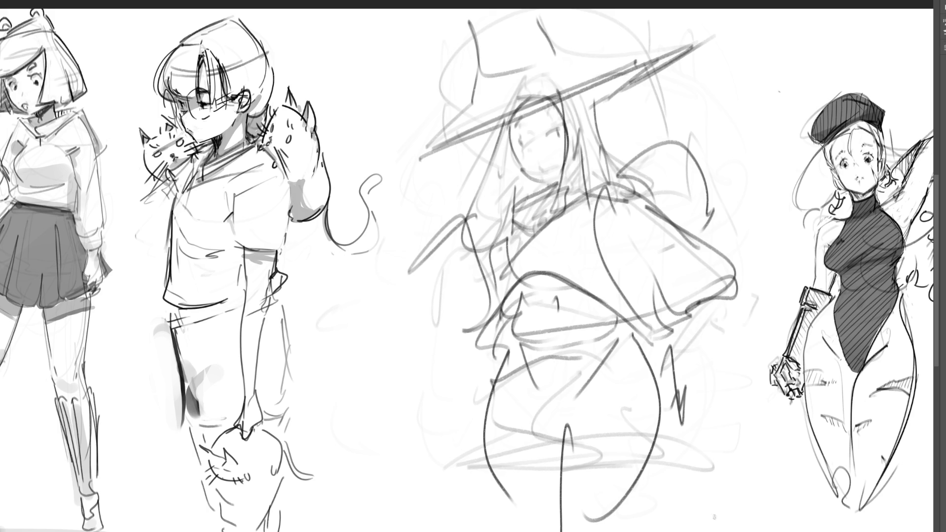
Lighten the whole witch sketch, especially the lower body strokes, with the soft eraser.
drag(714, 404, 641, 187)
drag(566, 74, 492, 344)
drag(690, 344, 552, 256)
mouse_move(508, 51)
mouse_down()
mouse_move(547, 419)
mouse_move(634, 412)
mouse_move(641, 394)
mouse_move(665, 482)
mouse_up()
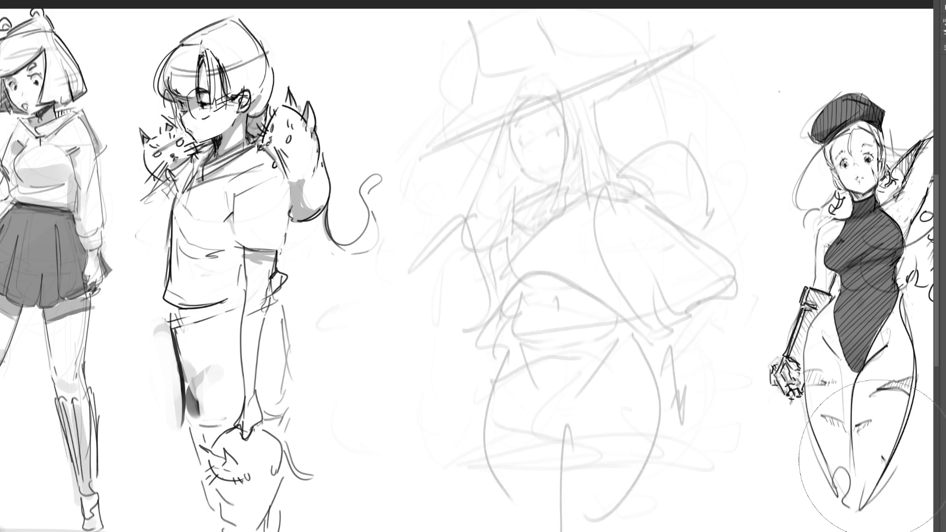
key(b)
Ink a darker face outline with an eye line, the right jawline to the chin, and right-side hair.
mouse_move(510, 107)
mouse_down()
mouse_move(512, 142)
mouse_move(541, 97)
mouse_move(569, 177)
mouse_up()
drag(575, 128, 574, 178)
mouse_move(510, 118)
mouse_down()
mouse_move(520, 175)
mouse_move(547, 179)
mouse_up()
mouse_move(551, 133)
mouse_down()
mouse_move(561, 138)
mouse_move(525, 144)
mouse_move(518, 120)
mouse_move(547, 134)
mouse_move(568, 181)
mouse_up()
drag(591, 142, 568, 186)
mouse_move(517, 168)
mouse_down()
mouse_move(551, 190)
mouse_move(585, 134)
mouse_up()
drag(567, 89, 557, 224)
Draw the hair: right-side strands, a long left curve around the jaw, and the head top.
mouse_move(589, 126)
mouse_down()
mouse_move(584, 169)
mouse_move(559, 217)
mouse_up()
drag(524, 191, 554, 217)
drag(512, 120, 510, 143)
drag(506, 202, 518, 208)
drag(502, 121, 498, 141)
drag(528, 187, 497, 221)
drag(503, 121, 502, 219)
mouse_move(517, 217)
mouse_down()
mouse_move(528, 196)
mouse_move(528, 216)
mouse_up()
mouse_move(512, 126)
mouse_down()
mouse_move(506, 119)
mouse_move(560, 91)
mouse_move(585, 175)
mouse_up()
drag(581, 94, 609, 189)
mouse_move(616, 163)
mouse_down()
mouse_move(622, 180)
mouse_move(660, 183)
mouse_move(559, 197)
mouse_move(540, 190)
mouse_up()
Add neck and left cheek lines, collar strokes below the chin, and two hat-brim lines across the face.
mouse_move(512, 148)
mouse_down()
mouse_move(523, 175)
mouse_move(541, 186)
mouse_up()
drag(546, 191, 551, 223)
mouse_move(566, 185)
mouse_down()
mouse_move(556, 213)
mouse_move(538, 226)
mouse_up()
mouse_move(513, 121)
mouse_down()
mouse_move(517, 175)
mouse_move(552, 199)
mouse_up()
drag(439, 164, 605, 70)
mouse_move(440, 186)
mouse_down()
mouse_move(692, 41)
mouse_move(583, 169)
mouse_move(469, 198)
mouse_up()
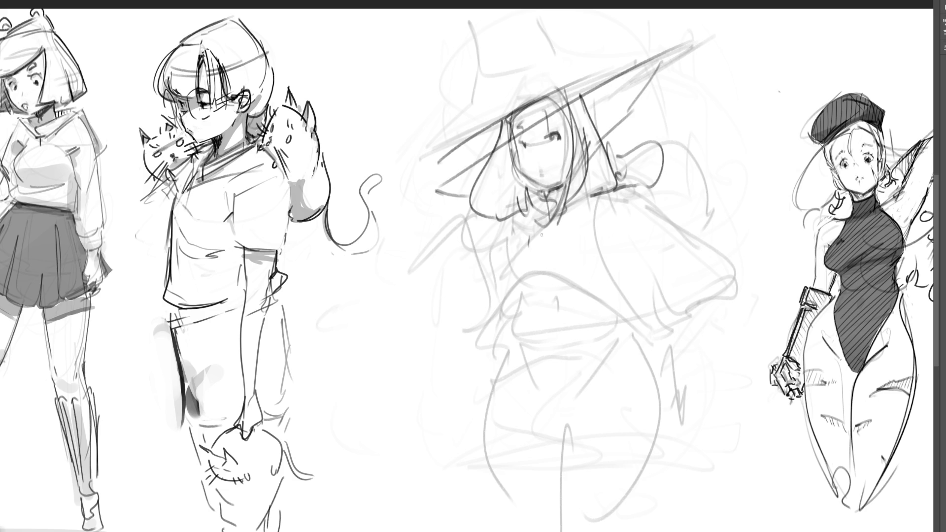
mouse_move(530, 245)
mouse_down()
mouse_move(523, 252)
mouse_move(526, 222)
mouse_move(537, 231)
mouse_up()
Sketch the chest and shoulder shape, strengthen the torso side, and run lines down under the chest.
drag(526, 269, 586, 265)
mouse_move(530, 231)
mouse_down()
mouse_move(585, 217)
mouse_move(593, 261)
mouse_up()
mouse_move(528, 271)
mouse_down()
mouse_move(561, 263)
mouse_move(523, 271)
mouse_up()
mouse_move(529, 248)
mouse_down()
mouse_move(520, 209)
mouse_move(497, 276)
mouse_move(558, 268)
mouse_up()
mouse_move(523, 240)
mouse_down()
mouse_move(512, 270)
mouse_move(611, 213)
mouse_up()
mouse_move(610, 217)
mouse_down()
mouse_move(606, 268)
mouse_move(539, 275)
mouse_up()
mouse_move(586, 266)
mouse_down()
mouse_move(571, 199)
mouse_move(594, 188)
mouse_up()
mouse_move(594, 195)
mouse_down()
mouse_move(600, 254)
mouse_move(517, 276)
mouse_up()
drag(548, 270, 501, 281)
mouse_move(579, 266)
mouse_down()
mouse_move(505, 287)
mouse_move(499, 321)
mouse_up()
mouse_move(510, 279)
mouse_down()
mouse_move(623, 305)
mouse_move(613, 258)
mouse_move(505, 295)
mouse_move(513, 389)
mouse_up()
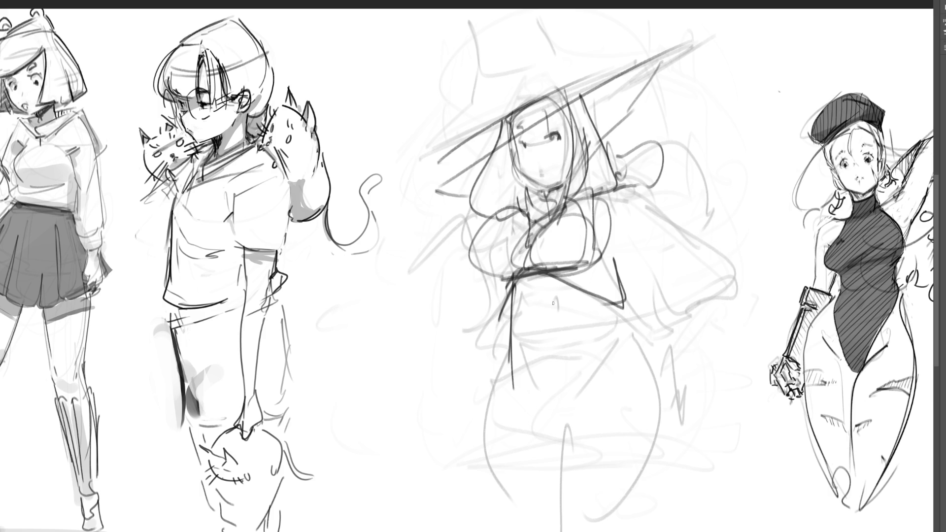
Sketch the navel and belly, the bikini bottom, and both legs, one ending in a heel.
drag(543, 323, 549, 341)
drag(530, 279, 509, 316)
mouse_move(529, 268)
mouse_down()
mouse_move(596, 266)
mouse_move(619, 337)
mouse_move(530, 383)
mouse_up()
mouse_move(511, 370)
mouse_down()
mouse_move(549, 412)
mouse_move(546, 394)
mouse_move(627, 342)
mouse_up()
mouse_move(564, 417)
mouse_down()
mouse_move(627, 343)
mouse_move(669, 467)
mouse_move(590, 503)
mouse_up()
mouse_move(656, 361)
mouse_down()
mouse_move(666, 416)
mouse_move(563, 491)
mouse_up()
mouse_move(507, 379)
mouse_down()
mouse_move(562, 490)
mouse_move(542, 525)
mouse_up()
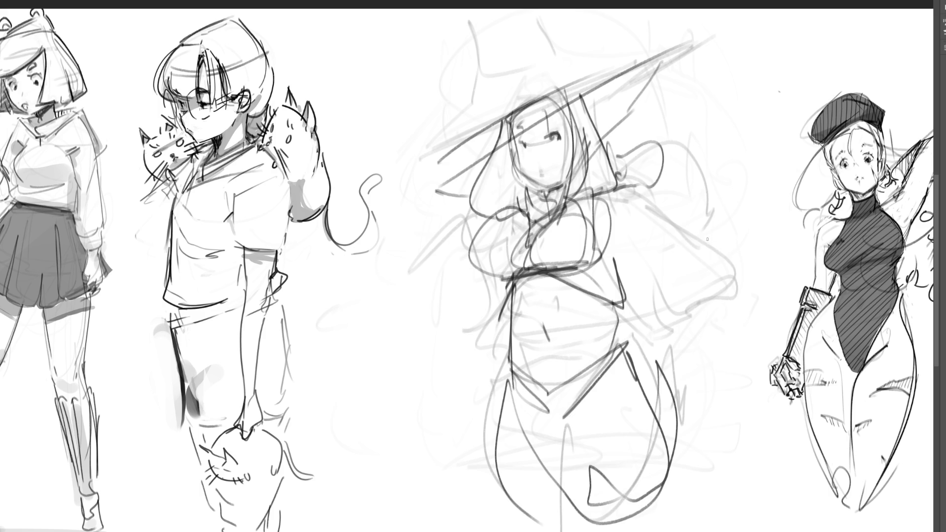
Add diagonal lines and a loop right of the figure, a zigzag, and the left arm with looping sleeve.
drag(664, 187, 607, 237)
drag(641, 197, 714, 125)
mouse_move(679, 153)
mouse_down()
mouse_move(725, 288)
mouse_move(709, 314)
mouse_move(724, 298)
mouse_move(599, 293)
mouse_up()
drag(467, 224, 480, 328)
mouse_move(461, 276)
mouse_down()
mouse_move(475, 220)
mouse_move(480, 278)
mouse_move(451, 293)
mouse_up()
mouse_move(459, 218)
mouse_down()
mouse_move(449, 274)
mouse_move(477, 328)
mouse_move(473, 266)
mouse_up()
drag(458, 224, 495, 206)
Draw the long brim lines and the pointed crown of the witch hat.
mouse_move(407, 193)
mouse_down()
mouse_move(476, 186)
mouse_move(727, 30)
mouse_up()
mouse_move(658, 65)
mouse_down()
mouse_move(434, 165)
mouse_move(402, 191)
mouse_up()
drag(472, 126, 492, 74)
drag(477, 37, 513, 98)
drag(512, 59, 564, 76)
drag(537, 30, 561, 77)
mouse_move(571, 59)
mouse_down()
mouse_move(726, 31)
mouse_move(650, 88)
mouse_up()
drag(687, 58, 609, 126)
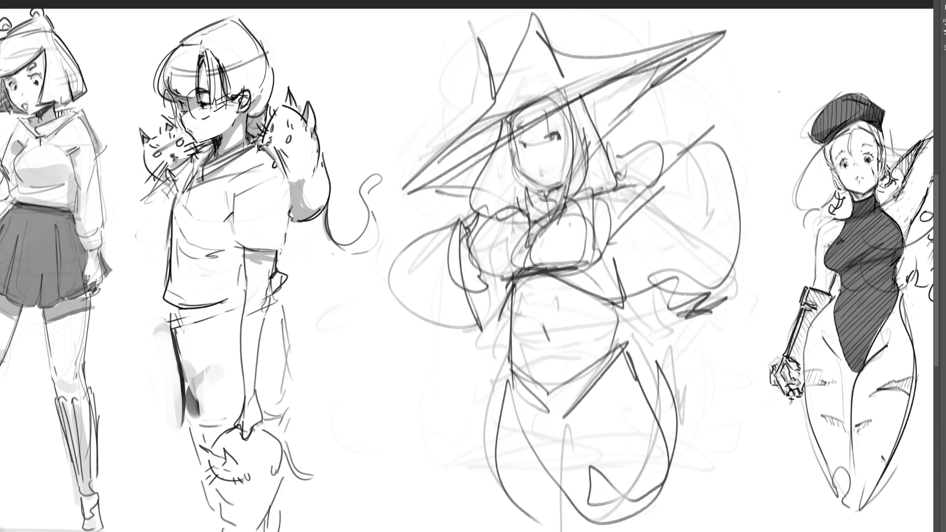
Add the hat tip and lines down its right side, then lighten the dark rough strokes.
mouse_move(720, 57)
mouse_down()
mouse_move(733, 29)
mouse_move(741, 62)
mouse_move(711, 83)
mouse_move(728, 59)
mouse_move(722, 295)
mouse_move(640, 318)
mouse_up()
drag(660, 310, 749, 143)
drag(752, 41, 749, 318)
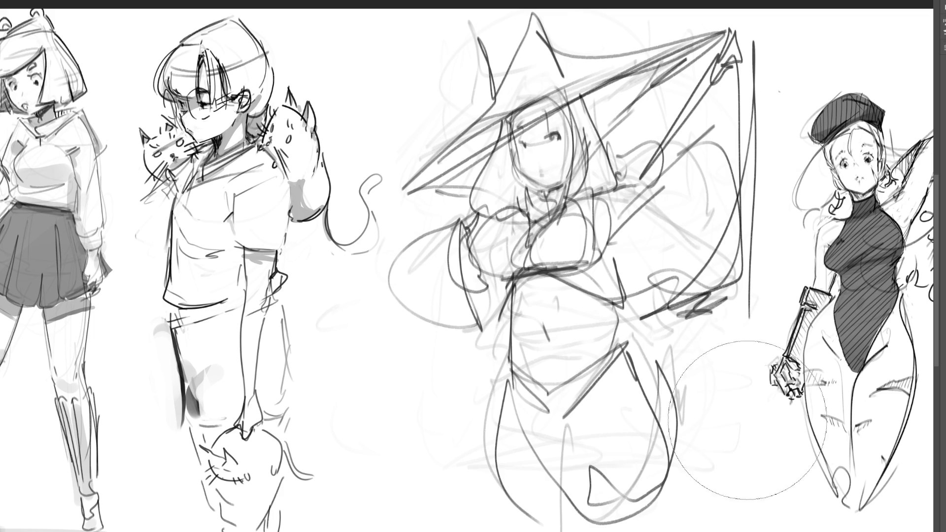
mouse_move(684, 222)
mouse_down()
mouse_move(494, 131)
mouse_move(542, 434)
mouse_move(640, 443)
mouse_up()
Free-transform the witch sketch: widen it left, skew the top right, rotate slightly clockwise; undo an eye stroke.
key(ctrl+t)
mouse_move(761, 281)
mouse_down()
mouse_move(760, 303)
mouse_move(742, 315)
mouse_up()
drag(386, 285, 365, 278)
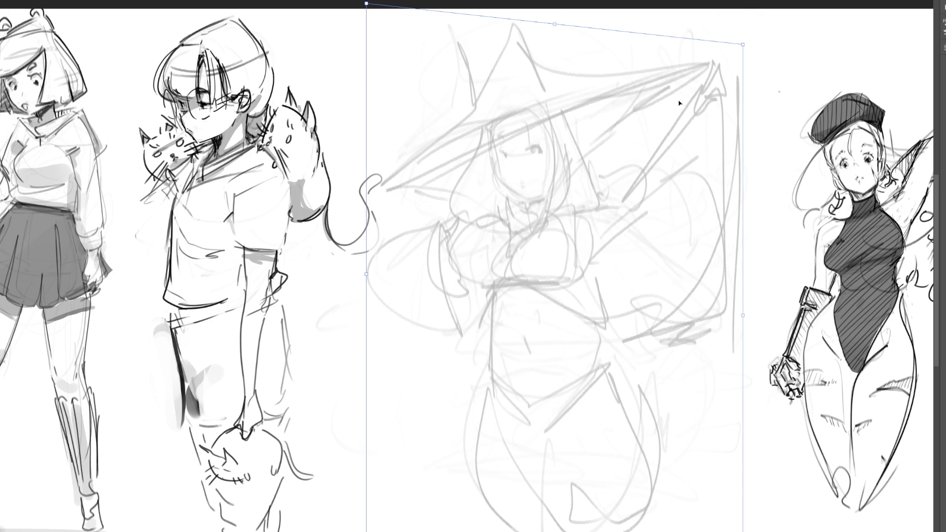
mouse_move(751, 44)
mouse_down()
mouse_move(764, 58)
mouse_move(787, 58)
mouse_up()
drag(589, 30, 634, 22)
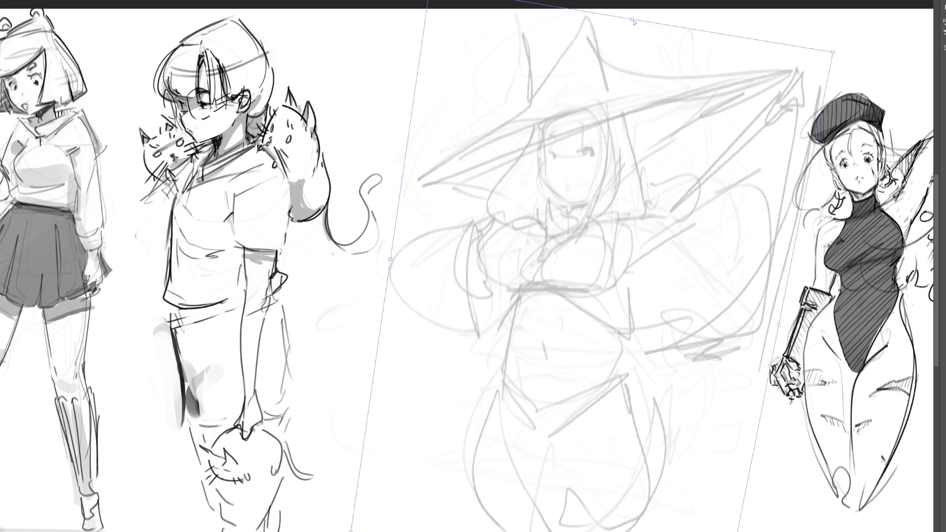
drag(386, 252, 368, 247)
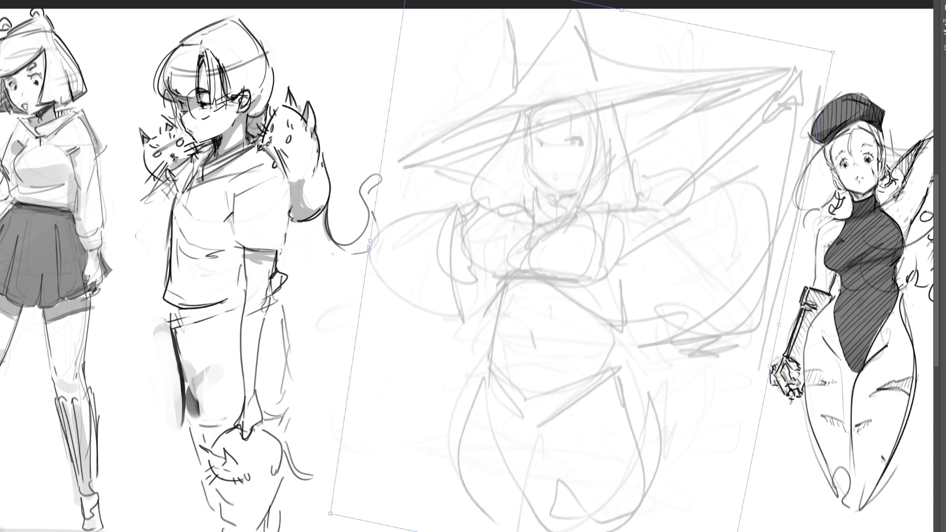
key(Return)
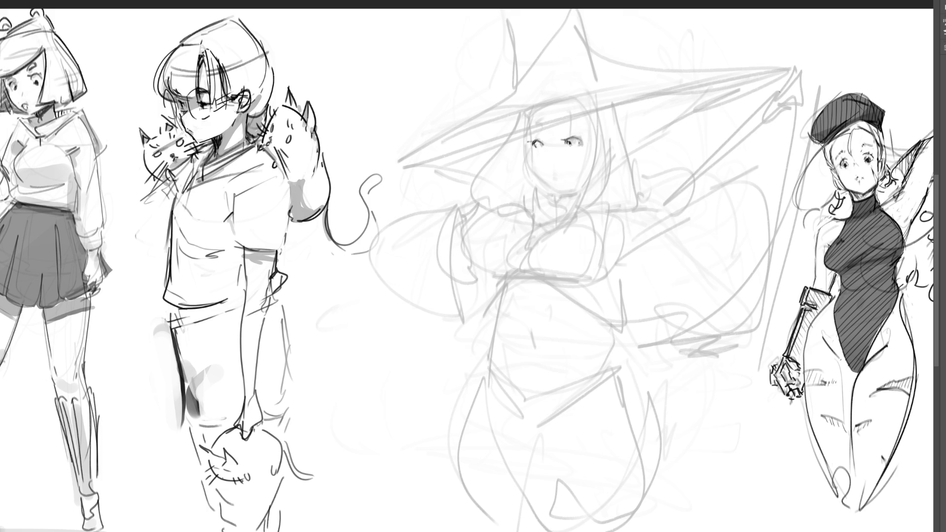
key(ctrl+z)
Try a vertical face line, a left cheek line and a chin curve, undoing each attempt.
drag(530, 129, 530, 177)
key(ctrl+z)
key(ctrl+z)
mouse_move(530, 142)
mouse_down()
mouse_move(544, 181)
mouse_move(577, 192)
mouse_up()
key(ctrl+z)
drag(608, 124, 560, 198)
Redraw the cheek and jaw line darker and longer, then add lines under and above the left eye.
key(ctrl+z)
key(ctrl+z)
key(ctrl+z)
Draw and thicken the left eyebrow, erase the mouth stroke, add the nose and a left jaw line.
mouse_move(562, 125)
mouse_down()
mouse_move(571, 124)
mouse_move(541, 128)
mouse_up()
drag(561, 125, 576, 123)
drag(564, 175, 547, 174)
drag(544, 145, 541, 155)
drag(558, 126, 582, 121)
drag(529, 151, 542, 186)
key(ctrl+z)
drag(528, 151, 543, 187)
key(ctrl+z)
mouse_move(531, 152)
mouse_down()
mouse_move(551, 190)
mouse_move(585, 187)
mouse_up()
key(ctrl+z)
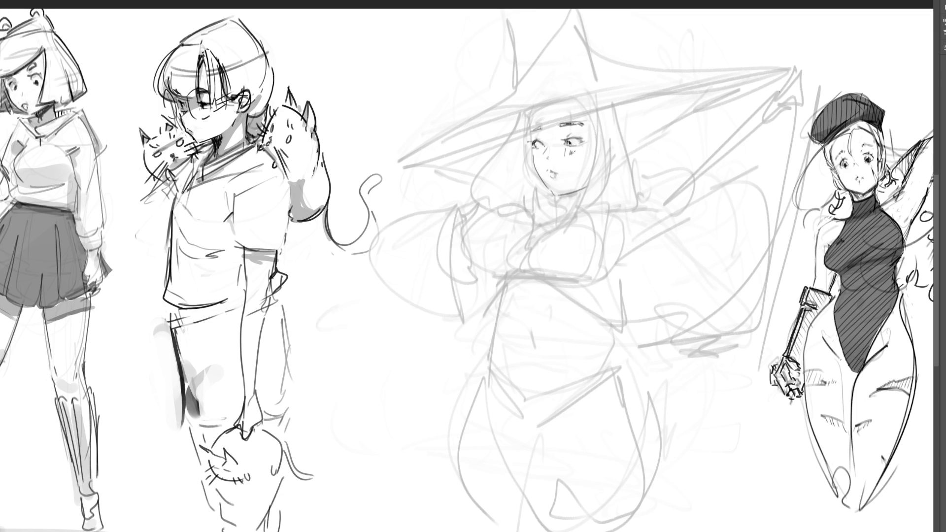
mouse_move(564, 149)
mouse_down()
mouse_move(576, 148)
mouse_move(536, 160)
mouse_up()
mouse_move(547, 143)
mouse_down()
mouse_move(531, 137)
mouse_move(547, 154)
mouse_move(532, 138)
mouse_move(587, 147)
mouse_move(561, 138)
mouse_up()
key(ctrl+t)
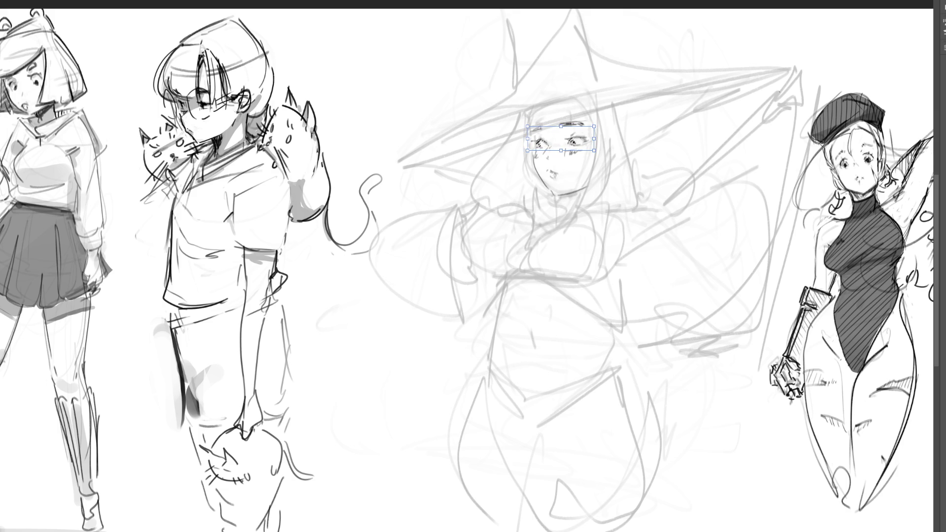
Apply the eye adjustment and draw round glasses around the witch's eyes.
key(Return)
mouse_move(522, 140)
mouse_down()
mouse_move(531, 160)
mouse_move(532, 149)
mouse_move(553, 150)
mouse_up()
mouse_move(574, 130)
mouse_down()
mouse_move(560, 154)
mouse_move(607, 135)
mouse_up()
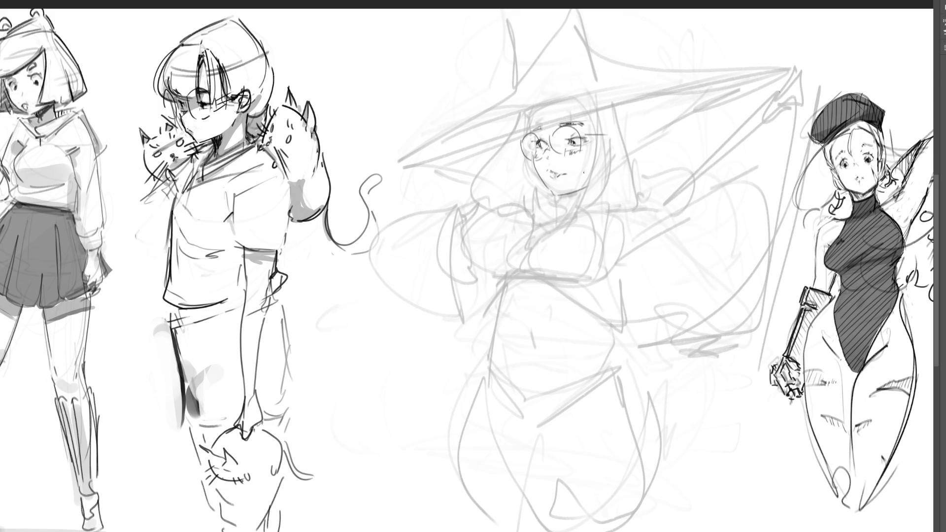
Outline the hair down both sides of her face and add a short stroke below the chin.
drag(589, 111, 574, 207)
drag(597, 111, 610, 193)
mouse_move(615, 107)
mouse_down()
mouse_move(643, 174)
mouse_move(637, 194)
mouse_up()
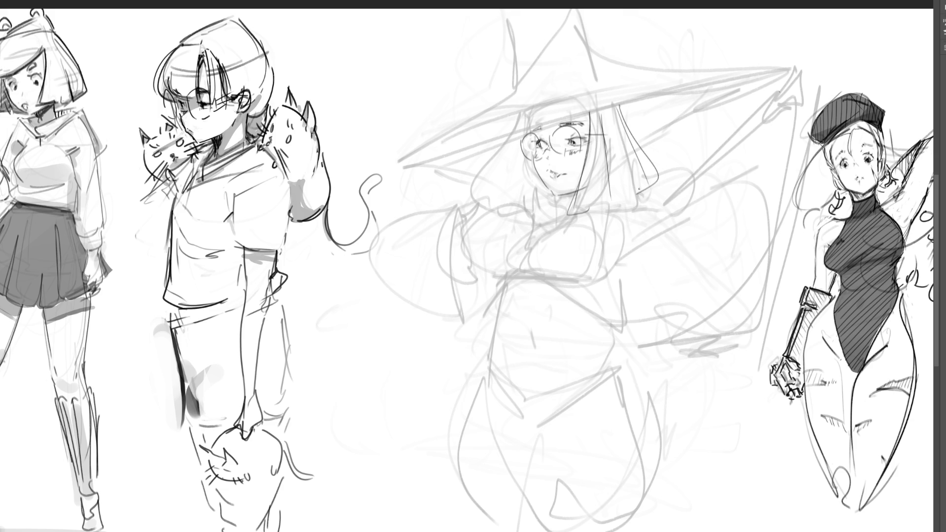
mouse_move(528, 115)
mouse_down()
mouse_move(485, 181)
mouse_move(505, 205)
mouse_up()
key(ctrl+z)
drag(566, 196, 568, 206)
Hatch and darken the witch's collar below her chin.
mouse_move(558, 210)
mouse_down()
mouse_move(551, 201)
mouse_move(571, 215)
mouse_move(631, 195)
mouse_move(645, 221)
mouse_move(653, 210)
mouse_up()
mouse_move(581, 217)
mouse_down()
mouse_move(550, 229)
mouse_move(695, 208)
mouse_up()
drag(552, 223, 540, 228)
mouse_move(561, 214)
mouse_down()
mouse_move(541, 227)
mouse_move(663, 214)
mouse_up()
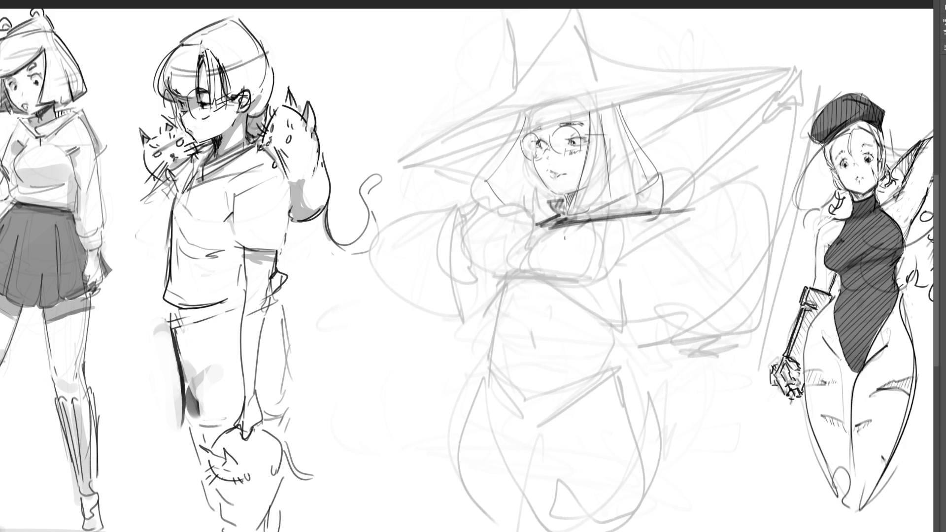
mouse_move(544, 219)
mouse_down()
mouse_move(525, 225)
mouse_move(548, 224)
mouse_move(491, 266)
mouse_up()
Trace darker left and right contours of the witch's torso.
drag(501, 224, 496, 294)
mouse_move(506, 217)
mouse_down()
mouse_move(466, 289)
mouse_move(500, 304)
mouse_move(546, 293)
mouse_up()
mouse_move(553, 245)
mouse_down()
mouse_move(542, 294)
mouse_move(594, 242)
mouse_move(619, 299)
mouse_up()
mouse_move(557, 298)
mouse_down()
mouse_move(623, 296)
mouse_move(644, 271)
mouse_up()
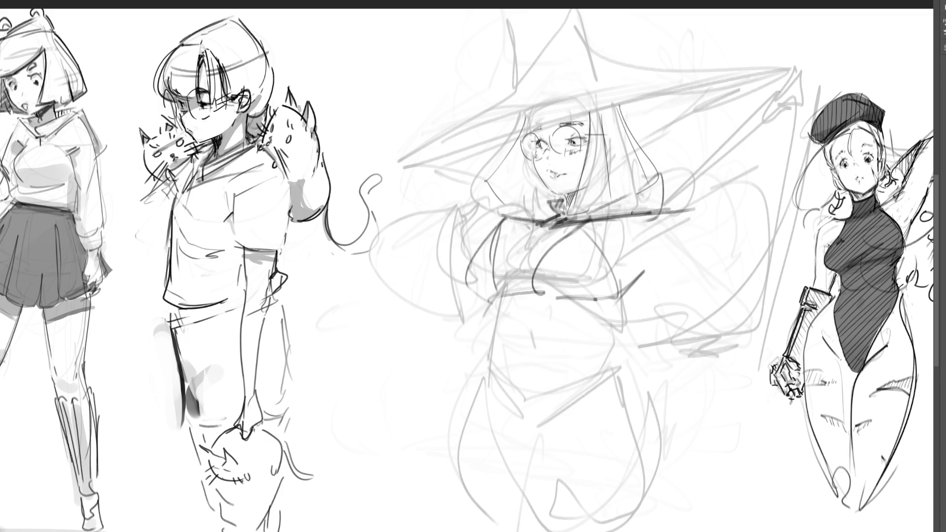
Sketch darker lines right of the collar and down her right chest.
mouse_move(602, 211)
mouse_down()
mouse_move(687, 196)
mouse_move(713, 178)
mouse_up()
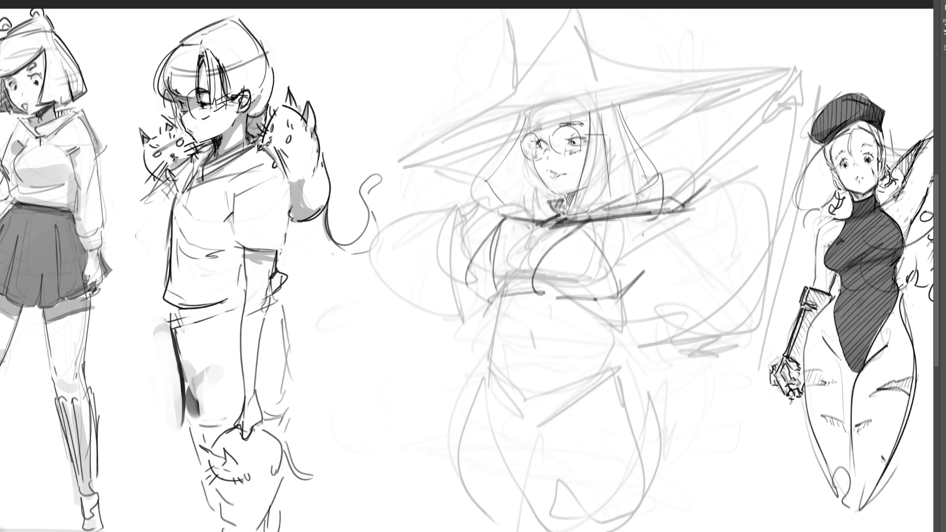
mouse_move(645, 223)
mouse_down()
mouse_move(627, 238)
mouse_move(640, 247)
mouse_up()
mouse_move(695, 206)
mouse_down()
mouse_move(639, 260)
mouse_move(634, 283)
mouse_move(724, 186)
mouse_up()
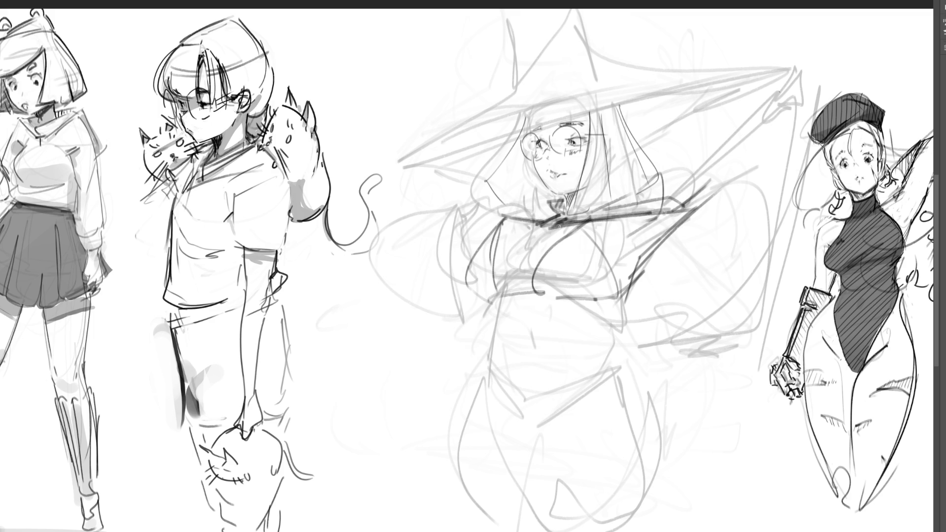
Redraw the collar with a long curve falling down her chest.
mouse_move(545, 234)
mouse_down()
mouse_move(569, 222)
mouse_move(526, 287)
mouse_up()
Replace the bad chest curve, darken the collar and add a thin chest curve.
key(ctrl+z)
drag(571, 218, 517, 295)
drag(530, 221, 535, 230)
drag(616, 245, 623, 283)
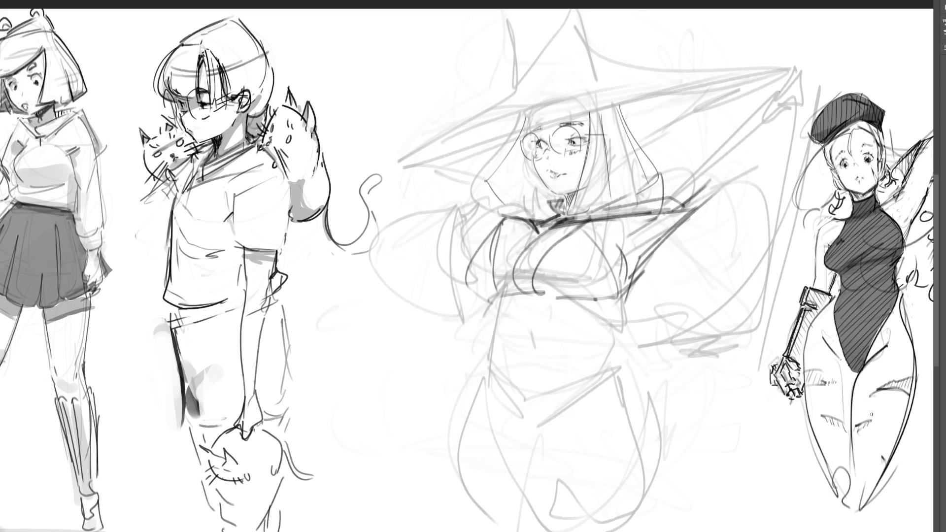
Outline the witch's waist, both hips and her long skirt in dark strokes.
mouse_move(493, 310)
mouse_down()
mouse_move(631, 299)
mouse_move(618, 337)
mouse_up()
drag(638, 281, 605, 379)
mouse_move(503, 308)
mouse_down()
mouse_move(507, 394)
mouse_move(543, 443)
mouse_up()
drag(511, 429, 571, 486)
drag(611, 329, 617, 463)
drag(608, 396, 638, 500)
mouse_move(607, 365)
mouse_down()
mouse_move(685, 480)
mouse_move(505, 427)
mouse_move(522, 512)
mouse_up()
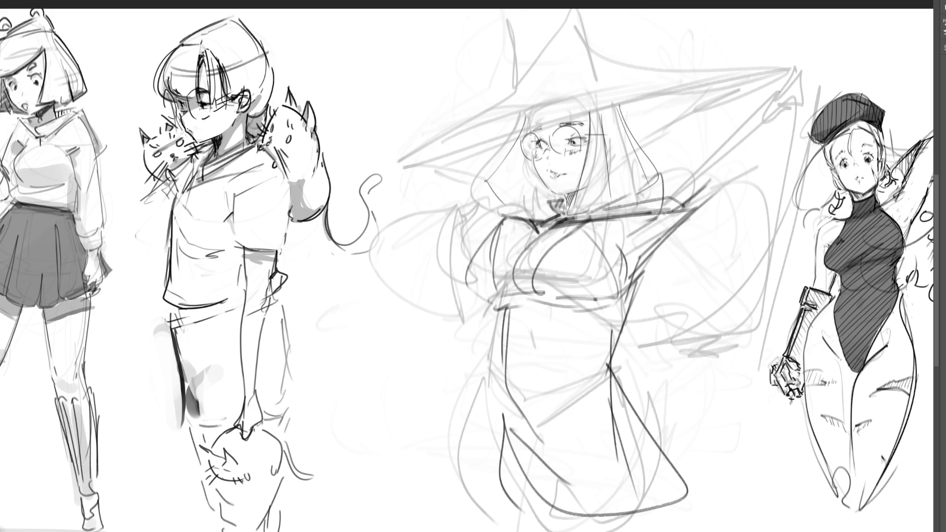
Zoom out to the whole sheet and erase the witch sketch down to a faint guide.
key(ctrl+minus)
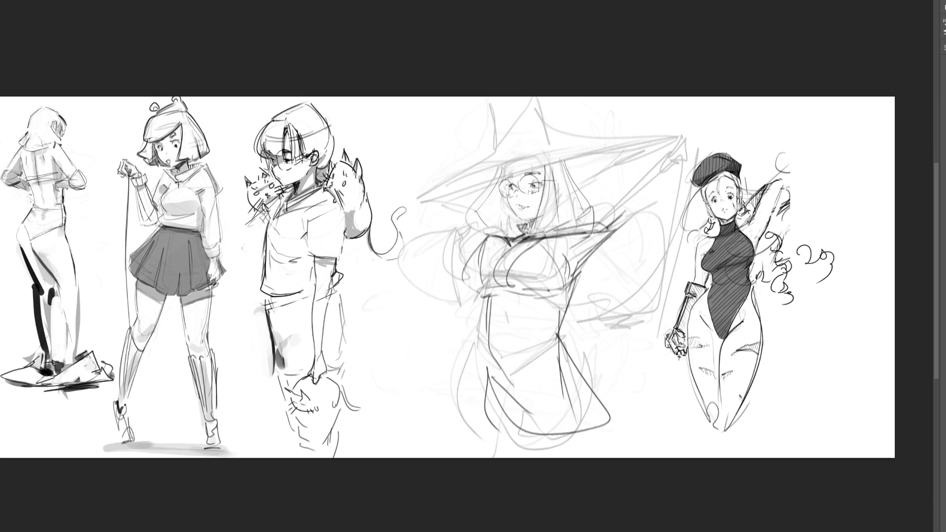
key(ctrl+minus)
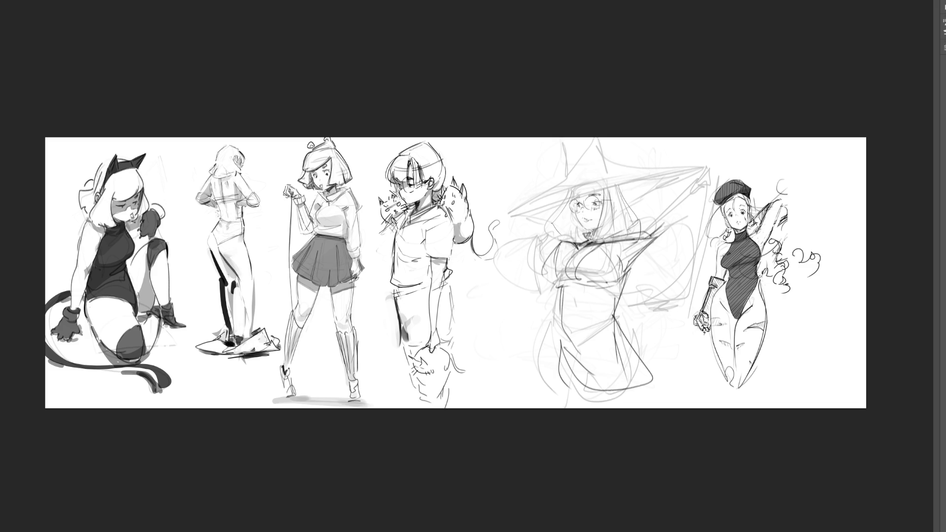
mouse_move(433, 131)
mouse_down()
mouse_move(616, 256)
mouse_move(532, 387)
mouse_move(825, 372)
mouse_up()
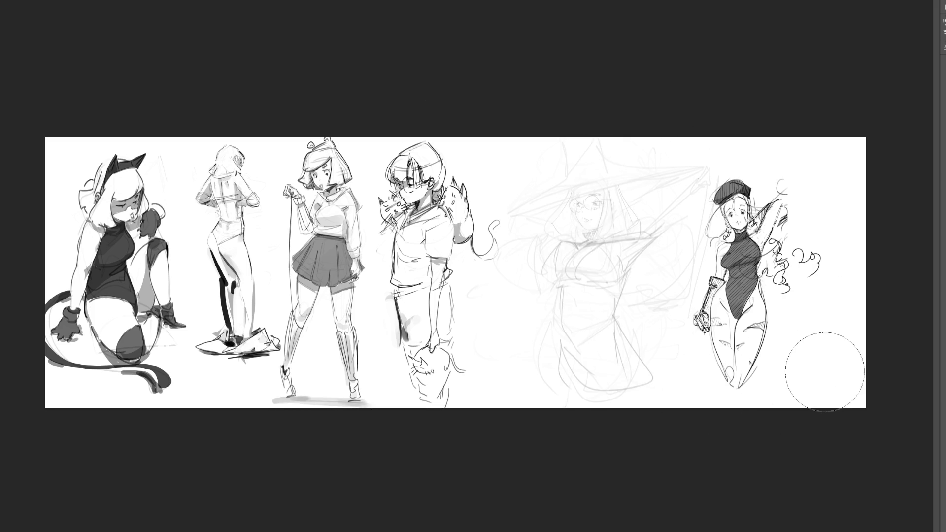
With a fine brush, ink the witch's face, cheek and the hair contour right of her face.
key(b)
mouse_move(576, 199)
mouse_down()
mouse_move(579, 214)
mouse_move(573, 209)
mouse_move(598, 208)
mouse_move(587, 212)
mouse_move(599, 196)
mouse_move(599, 210)
mouse_move(599, 195)
mouse_move(593, 215)
mouse_move(597, 198)
mouse_move(610, 200)
mouse_up()
key(ctrl+z)
key(ctrl+z)
key(ctrl+z)
key(ctrl+z)
key(ctrl+z)
key(ctrl+z)
key(ctrl+z)
key(ctrl+z)
key(ctrl+z)
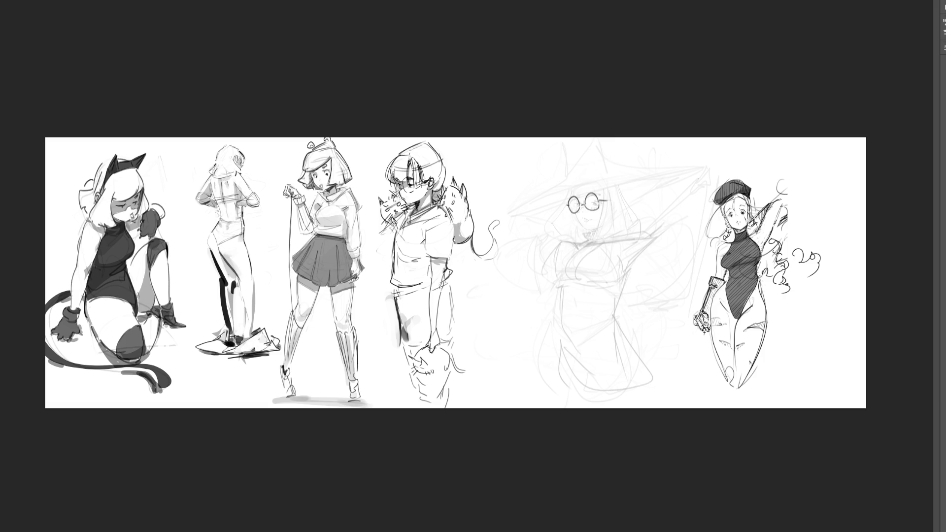
mouse_move(565, 202)
mouse_down()
mouse_move(566, 237)
mouse_move(586, 230)
mouse_up()
mouse_move(598, 190)
mouse_down()
mouse_move(605, 233)
mouse_move(636, 232)
mouse_move(650, 219)
mouse_move(639, 230)
mouse_up()
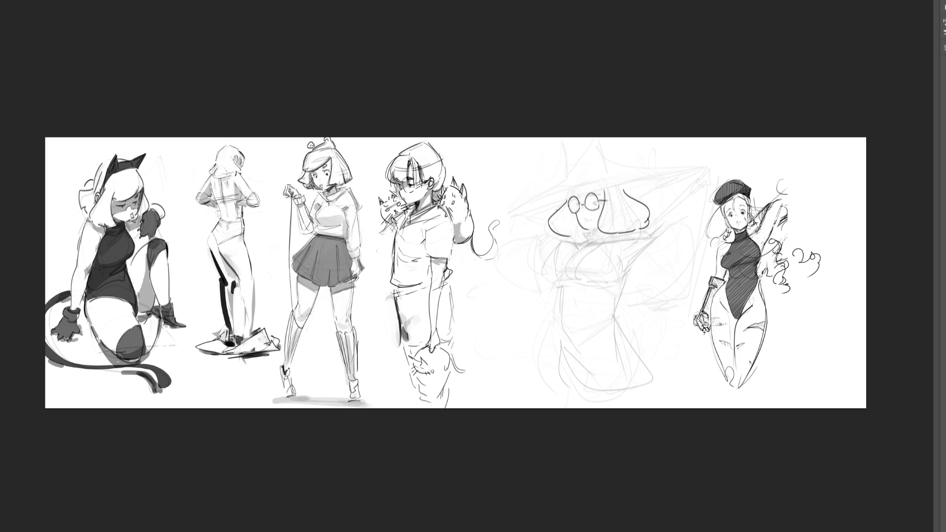
Ink the rising hat brim and its upper edge, redoing bad strokes, plus a small open mouth.
drag(515, 220, 666, 183)
key(ctrl+z)
mouse_move(550, 215)
mouse_down()
mouse_move(520, 217)
mouse_move(646, 195)
mouse_up()
mouse_move(521, 215)
mouse_down()
mouse_move(569, 179)
mouse_move(665, 177)
mouse_up()
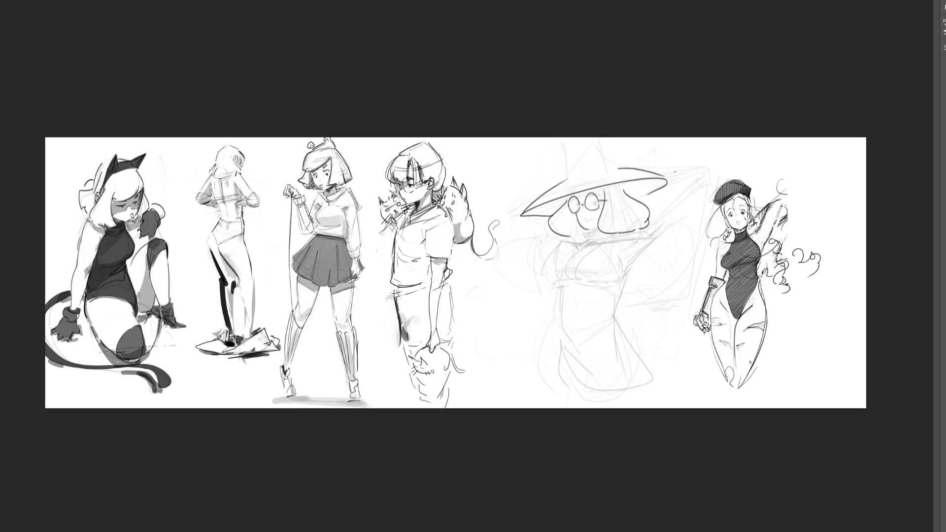
key(ctrl+z)
key(ctrl+z)
drag(521, 214, 562, 187)
drag(621, 173, 665, 177)
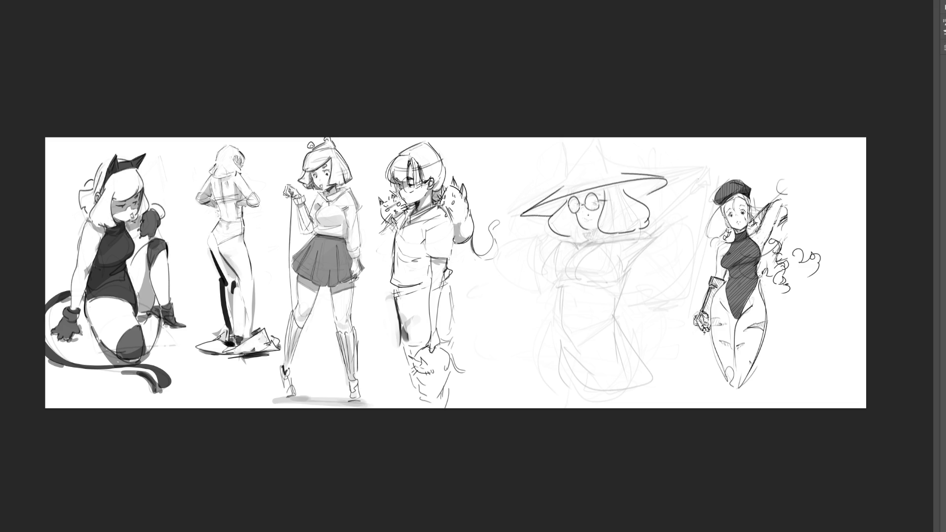
drag(587, 214, 585, 214)
Draw the chin, neck, shoulder curve, rounded lower body and an oval loop beside her.
drag(600, 230, 586, 243)
mouse_move(590, 239)
mouse_down()
mouse_move(527, 272)
mouse_move(549, 295)
mouse_move(613, 248)
mouse_move(656, 269)
mouse_move(651, 361)
mouse_move(619, 314)
mouse_up()
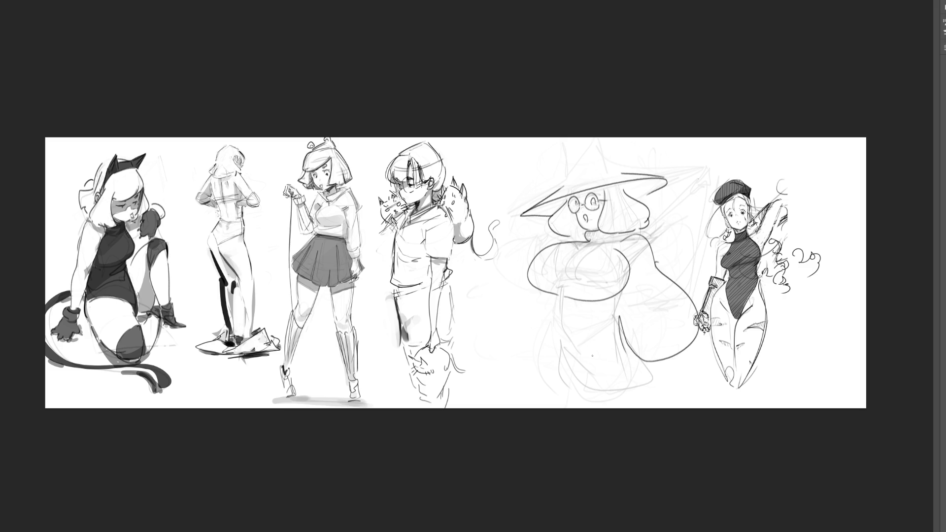
mouse_move(556, 296)
mouse_down()
mouse_move(540, 353)
mouse_move(656, 359)
mouse_move(637, 401)
mouse_up()
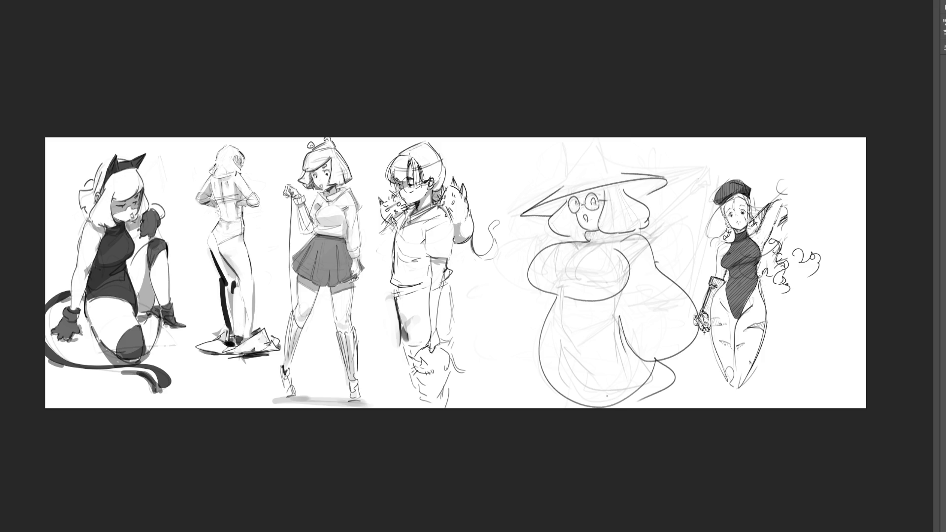
mouse_move(537, 255)
mouse_down()
mouse_move(471, 276)
mouse_move(542, 311)
mouse_move(503, 360)
mouse_move(520, 359)
mouse_up()
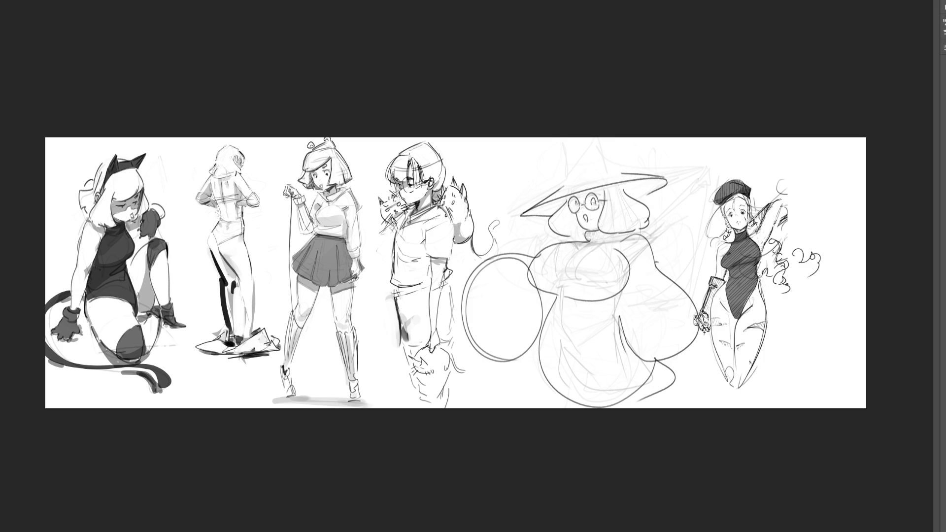
key(ctrl+plus)
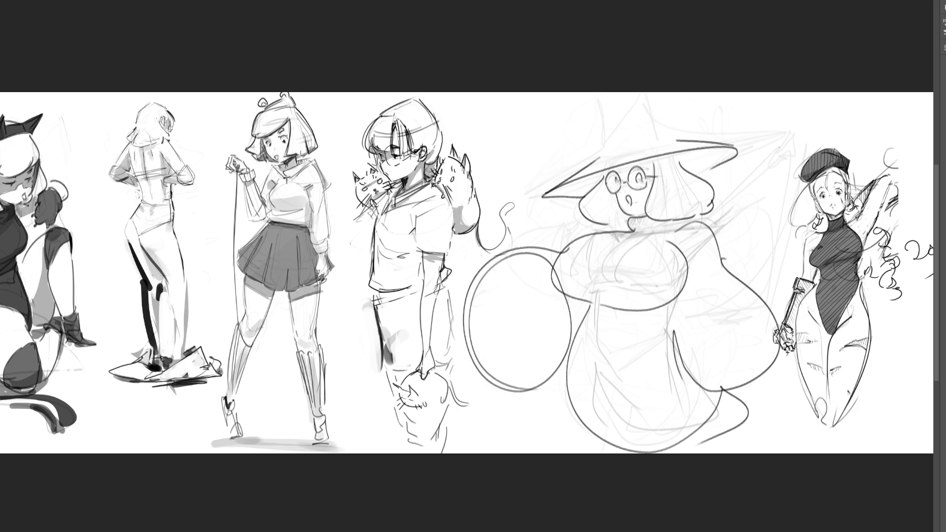
Fade the inked witch to faint grey and begin a new oval head arc above it.
mouse_move(798, 143)
mouse_down()
mouse_move(665, 187)
mouse_move(523, 276)
mouse_move(734, 382)
mouse_move(517, 460)
mouse_move(574, 224)
mouse_move(686, 64)
mouse_move(601, 378)
mouse_move(692, 296)
mouse_move(723, 196)
mouse_move(742, 194)
mouse_move(517, 341)
mouse_move(759, 257)
mouse_move(553, 197)
mouse_move(563, 416)
mouse_move(663, 383)
mouse_move(681, 211)
mouse_move(628, 492)
mouse_up()
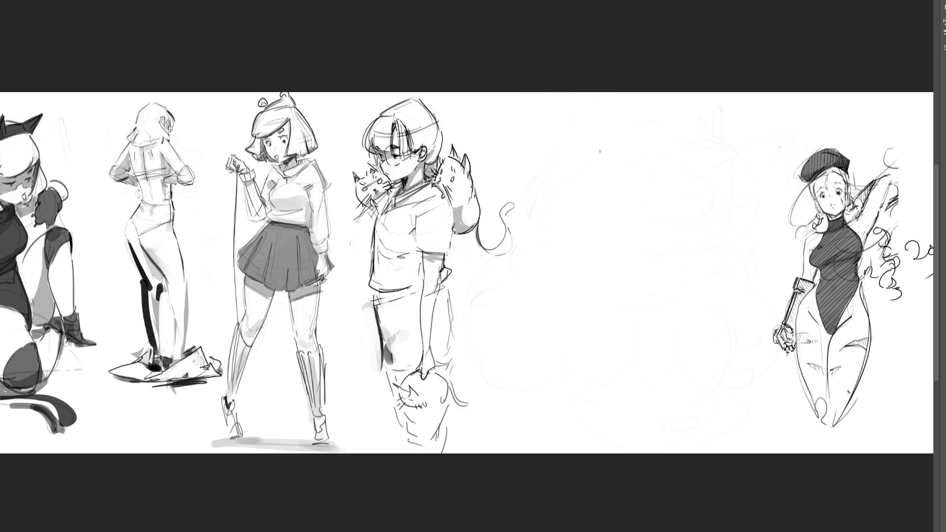
mouse_move(598, 136)
mouse_down()
mouse_move(602, 169)
mouse_move(628, 124)
mouse_move(641, 182)
mouse_up()
drag(636, 146, 641, 174)
Close the oval head and extend its shape downward.
mouse_move(603, 140)
mouse_down()
mouse_move(600, 197)
mouse_move(642, 205)
mouse_up()
drag(645, 166, 623, 214)
drag(596, 156, 596, 209)
mouse_move(596, 207)
mouse_down()
mouse_move(627, 231)
mouse_move(644, 220)
mouse_up()
mouse_move(648, 172)
mouse_down()
mouse_move(659, 216)
mouse_move(633, 233)
mouse_up()
Draw a wide hat brim around the head, sweeping out to the right.
mouse_move(596, 164)
mouse_down()
mouse_move(597, 222)
mouse_move(625, 232)
mouse_move(650, 168)
mouse_up()
mouse_move(643, 126)
mouse_down()
mouse_move(681, 160)
mouse_move(672, 195)
mouse_up()
mouse_move(592, 162)
mouse_down()
mouse_move(641, 264)
mouse_move(710, 240)
mouse_up()
drag(682, 167, 694, 252)
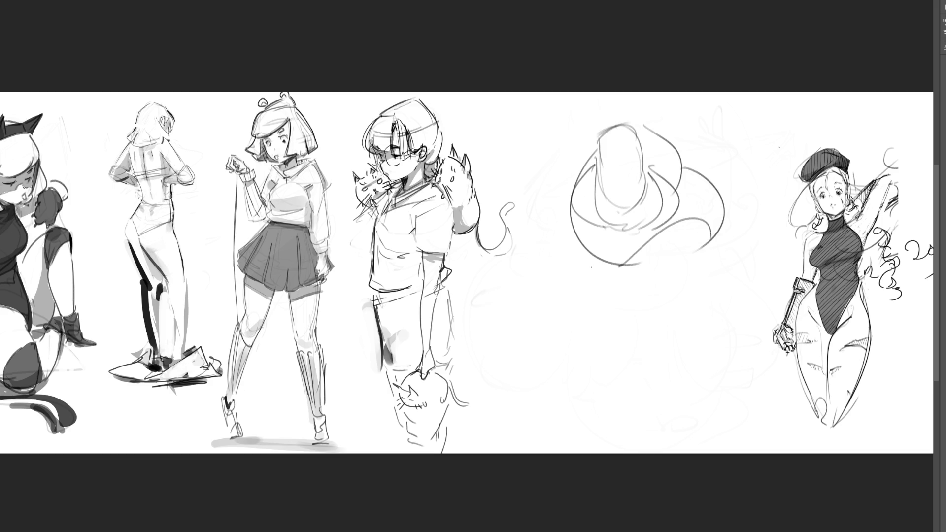
Add a small shape, lower curves and vertical lines hanging below the brim.
drag(621, 229, 646, 227)
mouse_move(597, 268)
mouse_down()
mouse_move(668, 250)
mouse_move(643, 271)
mouse_up()
drag(673, 224, 666, 285)
drag(650, 249, 659, 296)
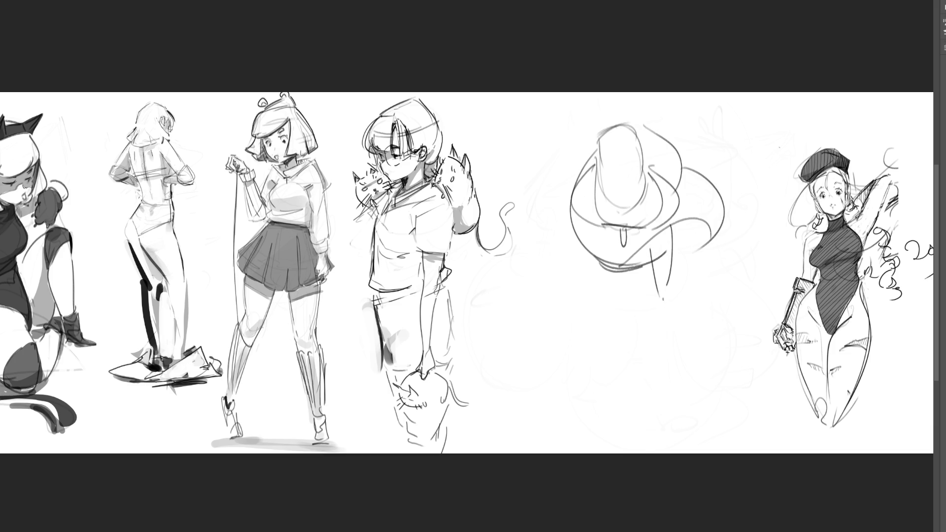
mouse_move(661, 290)
mouse_down()
mouse_move(667, 302)
mouse_move(658, 312)
mouse_move(673, 318)
mouse_move(666, 372)
mouse_up()
Draw a staff with a tripod base under the hat, then fade the figure to light grey.
drag(670, 320, 675, 365)
drag(668, 365, 678, 373)
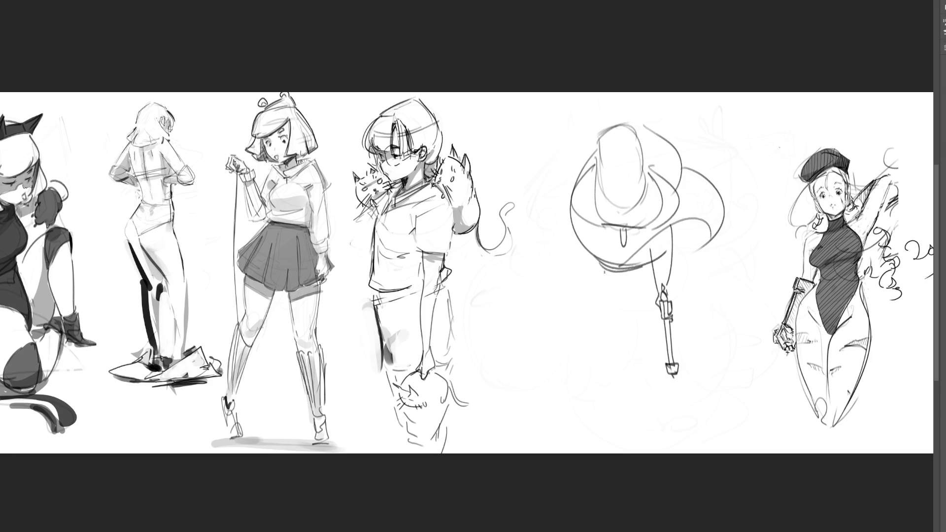
mouse_move(601, 266)
mouse_down()
mouse_move(646, 275)
mouse_move(609, 284)
mouse_move(619, 291)
mouse_move(619, 279)
mouse_move(639, 288)
mouse_move(647, 276)
mouse_up()
mouse_move(675, 379)
mouse_down()
mouse_move(649, 392)
mouse_move(715, 389)
mouse_move(679, 454)
mouse_up()
drag(677, 385, 679, 456)
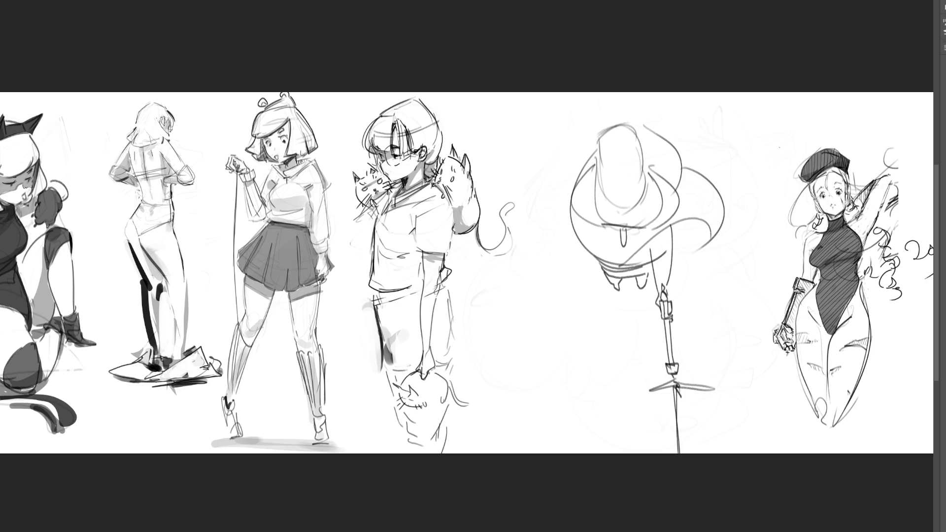
mouse_move(616, 203)
mouse_down()
mouse_move(640, 211)
mouse_move(676, 390)
mouse_move(636, 325)
mouse_move(677, 120)
mouse_up()
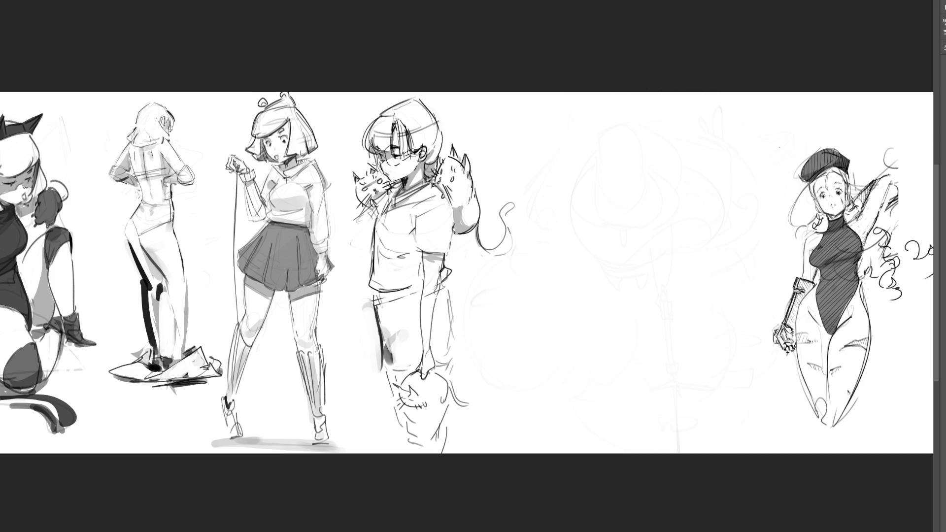
Zoom in and rough in sweeping gesture lines, loops and a large hooked arc.
key(ctrl+plus)
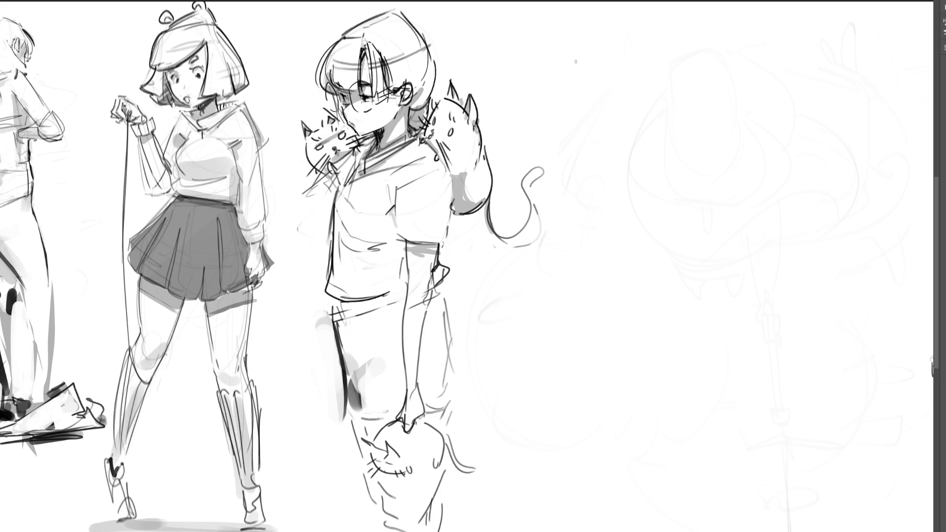
mouse_move(598, 34)
mouse_down()
mouse_move(571, 69)
mouse_move(630, 276)
mouse_up()
mouse_move(609, 19)
mouse_down()
mouse_move(668, 116)
mouse_move(654, 277)
mouse_move(675, 111)
mouse_move(689, 249)
mouse_up()
mouse_move(717, 128)
mouse_down()
mouse_move(695, 266)
mouse_move(754, 121)
mouse_up()
mouse_move(616, 231)
mouse_down()
mouse_move(615, 246)
mouse_move(719, 356)
mouse_move(647, 181)
mouse_up()
mouse_move(768, 88)
mouse_down()
mouse_move(724, 164)
mouse_move(699, 269)
mouse_up()
mouse_move(699, 286)
mouse_down()
mouse_move(714, 188)
mouse_move(810, 170)
mouse_move(804, 162)
mouse_move(781, 243)
mouse_move(733, 326)
mouse_up()
mouse_move(791, 258)
mouse_down()
mouse_move(750, 301)
mouse_move(758, 382)
mouse_up()
drag(754, 347, 909, 362)
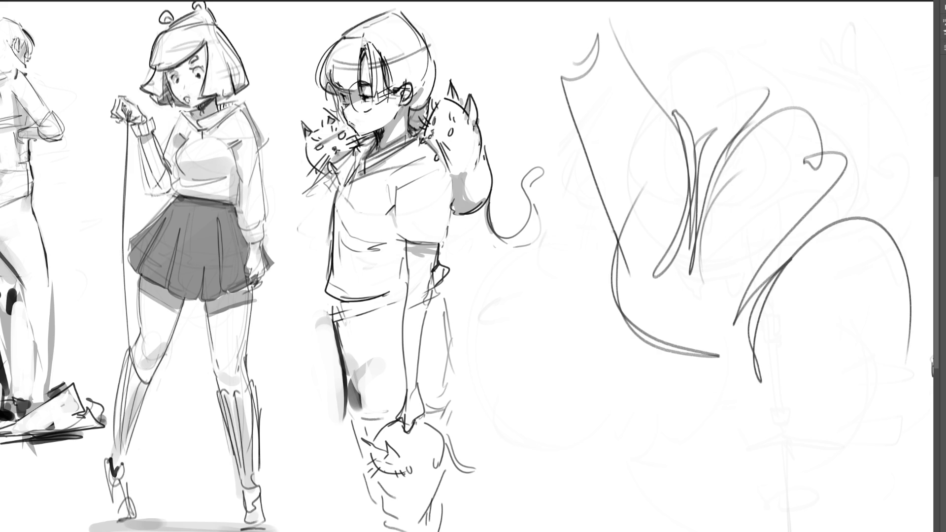
Lighten the new gesture strokes to pale grey with a large soft eraser, then return to the brush.
key(e)
mouse_move(661, 412)
mouse_down()
mouse_move(620, 197)
mouse_move(761, 401)
mouse_move(828, 226)
mouse_up()
drag(633, 63, 866, 229)
key(b)
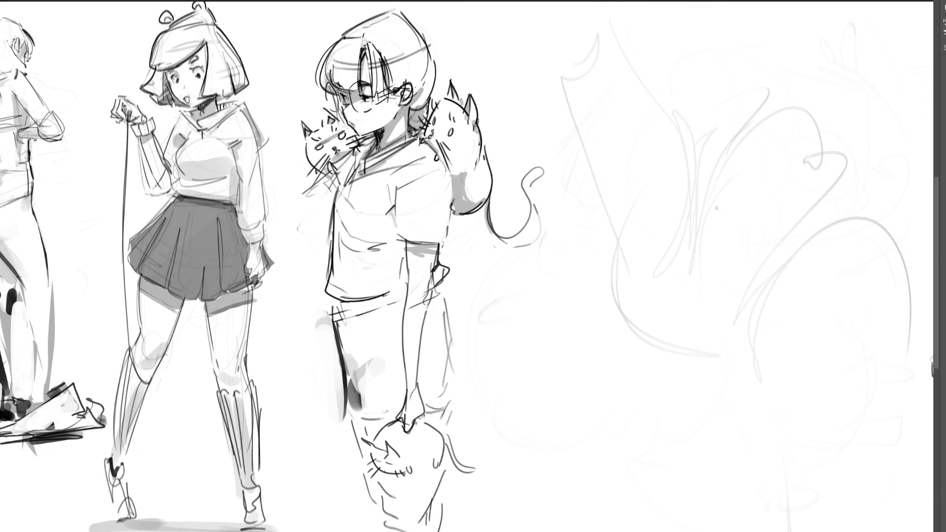
Draw the near leg as a cylinder outline closed at the bottom.
drag(597, 214, 604, 276)
mouse_move(596, 214)
mouse_down()
mouse_move(594, 336)
mouse_move(680, 323)
mouse_up()
drag(594, 336, 678, 321)
mouse_move(588, 315)
mouse_down()
mouse_move(634, 459)
mouse_move(672, 509)
mouse_up()
mouse_move(679, 322)
mouse_down()
mouse_move(737, 485)
mouse_move(677, 499)
mouse_up()
drag(678, 498, 721, 432)
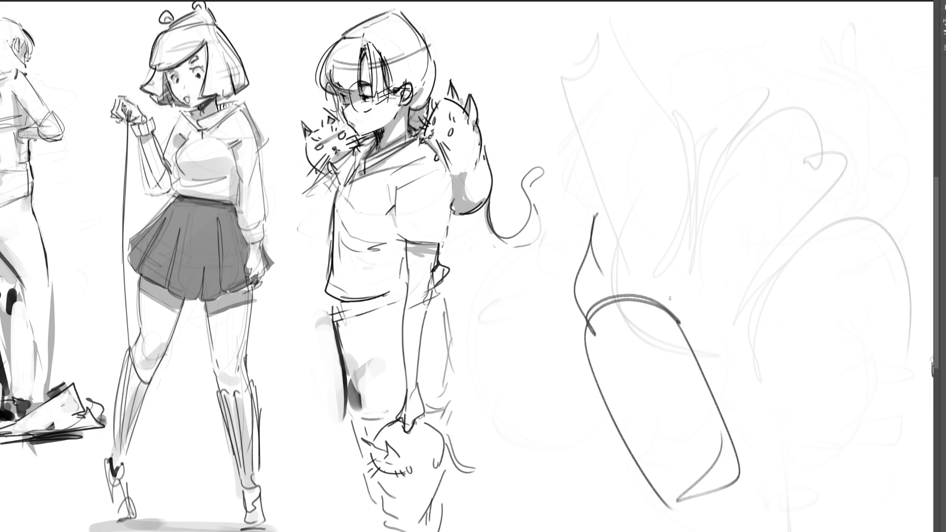
Draw a large hip circle with a thigh ellipse connected to it.
drag(656, 291, 669, 277)
drag(597, 213, 616, 193)
mouse_move(619, 180)
mouse_down()
mouse_move(614, 227)
mouse_move(664, 152)
mouse_move(613, 183)
mouse_move(678, 143)
mouse_up()
mouse_move(628, 80)
mouse_down()
mouse_move(591, 124)
mouse_move(544, 105)
mouse_move(612, 204)
mouse_move(719, 215)
mouse_move(626, 246)
mouse_up()
drag(682, 261, 728, 206)
mouse_move(709, 168)
mouse_down()
mouse_move(737, 161)
mouse_move(739, 237)
mouse_move(771, 175)
mouse_move(793, 165)
mouse_move(801, 183)
mouse_up()
Add a second large chest circle, sketch the torso side and extend the leg line down.
mouse_move(800, 171)
mouse_down()
mouse_move(737, 151)
mouse_move(838, 124)
mouse_move(896, 208)
mouse_move(802, 143)
mouse_move(881, 133)
mouse_move(916, 195)
mouse_up()
mouse_move(863, 227)
mouse_down()
mouse_move(787, 232)
mouse_move(797, 247)
mouse_move(716, 296)
mouse_up()
drag(737, 234, 702, 276)
mouse_move(779, 220)
mouse_down()
mouse_move(704, 270)
mouse_move(702, 264)
mouse_up()
mouse_move(702, 262)
mouse_down()
mouse_move(671, 314)
mouse_move(684, 329)
mouse_up()
drag(570, 323, 593, 423)
drag(566, 414, 568, 436)
drag(584, 381, 567, 435)
mouse_move(570, 422)
mouse_down()
mouse_move(606, 521)
mouse_move(645, 505)
mouse_up()
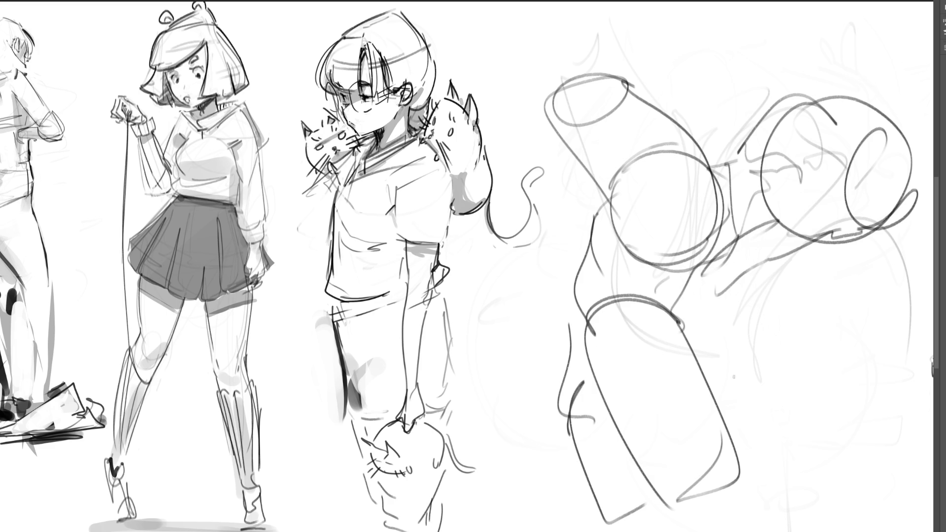
Draw the outstretched arm with its forearm and pointed hand on the right.
drag(686, 338, 717, 322)
mouse_move(855, 241)
mouse_down()
mouse_move(738, 309)
mouse_move(710, 343)
mouse_up()
mouse_move(749, 303)
mouse_down()
mouse_move(703, 349)
mouse_move(873, 243)
mouse_up()
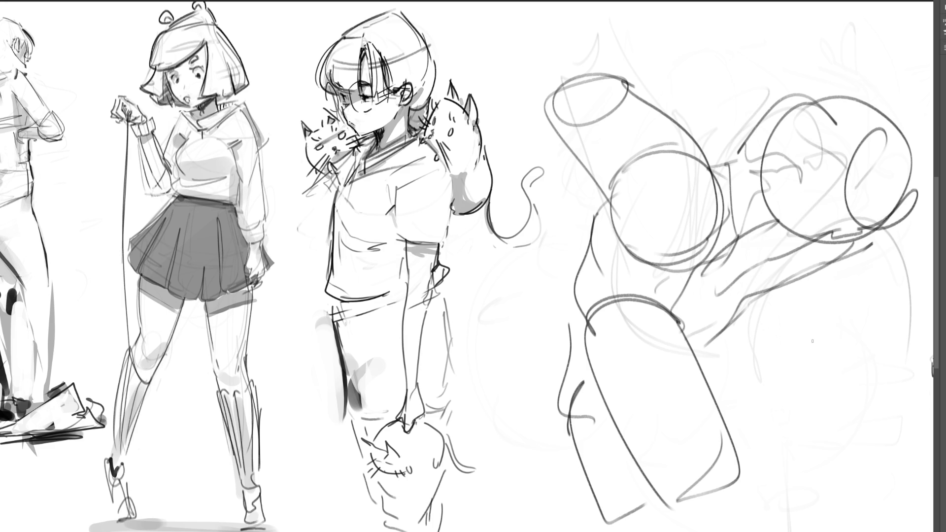
drag(905, 211, 932, 260)
mouse_move(839, 262)
mouse_down()
mouse_move(893, 291)
mouse_move(860, 286)
mouse_move(903, 280)
mouse_up()
mouse_move(882, 290)
mouse_down()
mouse_move(842, 422)
mouse_move(929, 344)
mouse_move(849, 422)
mouse_move(882, 359)
mouse_move(837, 423)
mouse_move(881, 414)
mouse_move(923, 343)
mouse_up()
Add short accent strokes to the figure and zoom out to see the whole strip.
drag(766, 297, 772, 295)
drag(836, 271, 852, 265)
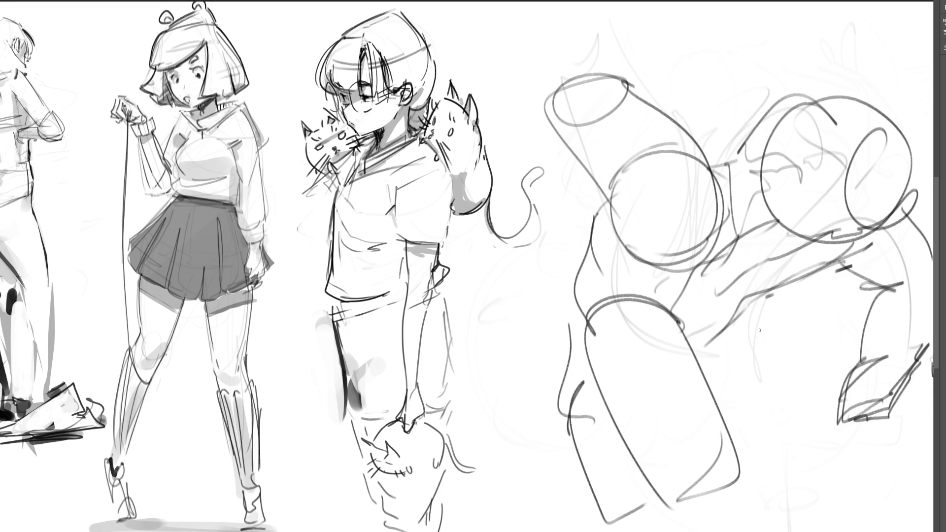
key(ctrl+minus)
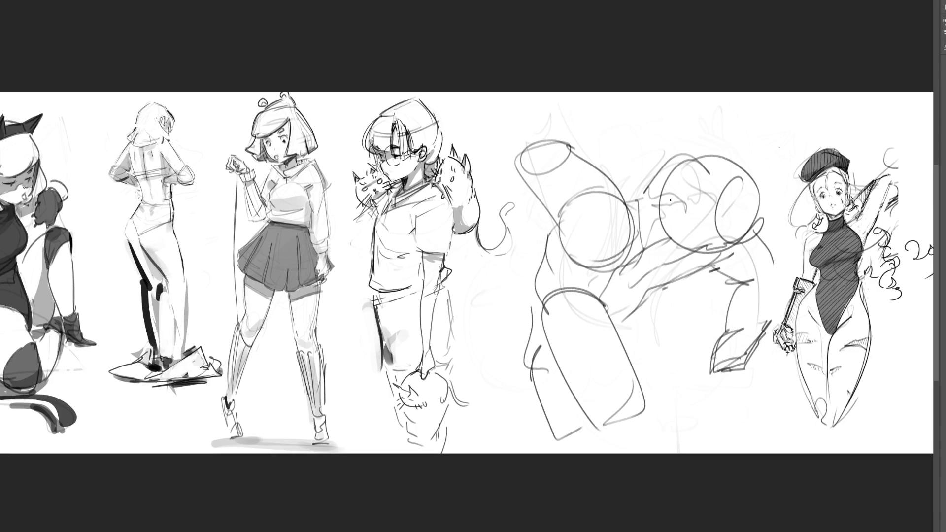
Fade the mannequin sketch to light grey and start drawing nested, angular curly hair.
mouse_move(670, 200)
mouse_down()
mouse_move(567, 197)
mouse_move(802, 348)
mouse_up()
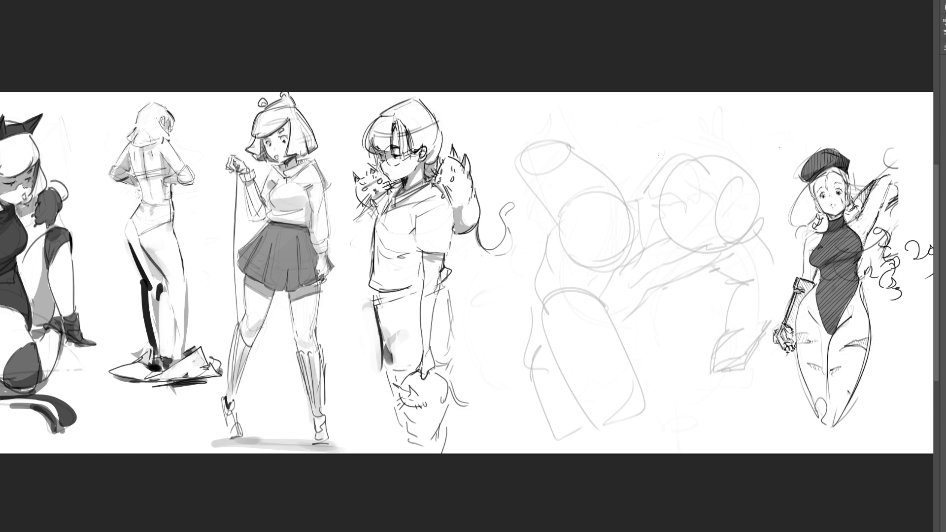
mouse_move(639, 165)
mouse_down()
mouse_move(633, 182)
mouse_move(651, 167)
mouse_move(636, 197)
mouse_up()
mouse_move(660, 166)
mouse_down()
mouse_move(678, 191)
mouse_move(645, 214)
mouse_up()
mouse_move(646, 199)
mouse_down()
mouse_move(674, 189)
mouse_move(681, 211)
mouse_move(650, 208)
mouse_up()
drag(653, 212, 686, 217)
mouse_move(632, 178)
mouse_down()
mouse_move(617, 211)
mouse_move(635, 221)
mouse_move(596, 221)
mouse_move(626, 232)
mouse_up()
mouse_move(625, 227)
mouse_down()
mouse_move(625, 265)
mouse_move(646, 249)
mouse_move(650, 265)
mouse_up()
Add zigzag curls below and on the right of the hair, then fade it to faint grey.
mouse_move(599, 249)
mouse_down()
mouse_move(598, 271)
mouse_move(632, 282)
mouse_up()
drag(673, 178, 679, 243)
mouse_move(677, 203)
mouse_down()
mouse_move(712, 221)
mouse_move(680, 253)
mouse_move(690, 251)
mouse_up()
drag(712, 217, 691, 257)
mouse_move(682, 189)
mouse_down()
mouse_move(705, 222)
mouse_move(660, 263)
mouse_move(663, 279)
mouse_up()
mouse_move(663, 270)
mouse_down()
mouse_move(678, 266)
mouse_move(667, 255)
mouse_up()
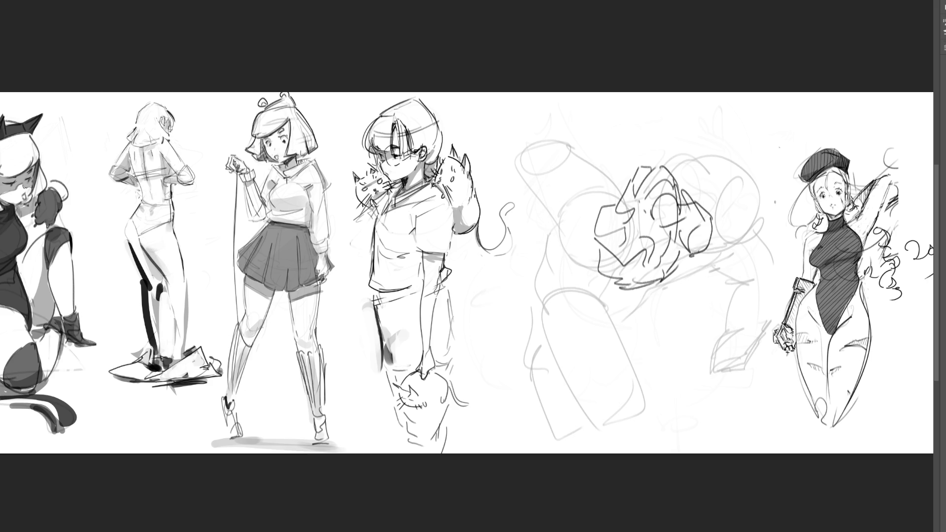
mouse_move(730, 188)
mouse_down()
mouse_move(530, 154)
mouse_move(476, 294)
mouse_move(678, 240)
mouse_move(643, 191)
mouse_move(629, 399)
mouse_up()
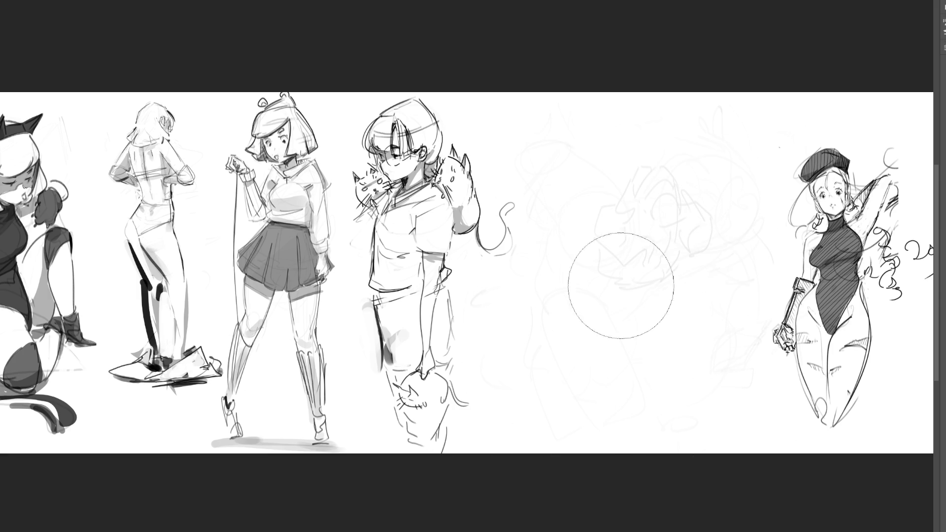
Rough a hook-shaped gesture with looping curves over the faint sketch.
key(b)
drag(613, 121, 591, 170)
mouse_move(579, 135)
mouse_down()
mouse_move(616, 167)
mouse_move(618, 189)
mouse_move(634, 107)
mouse_move(660, 135)
mouse_move(635, 180)
mouse_up()
mouse_move(645, 126)
mouse_down()
mouse_move(640, 185)
mouse_move(657, 118)
mouse_move(700, 199)
mouse_move(697, 185)
mouse_move(621, 232)
mouse_move(661, 246)
mouse_move(599, 255)
mouse_move(641, 231)
mouse_move(606, 266)
mouse_move(660, 246)
mouse_move(709, 275)
mouse_move(645, 340)
mouse_move(640, 362)
mouse_move(707, 256)
mouse_move(620, 303)
mouse_move(655, 408)
mouse_move(684, 420)
mouse_up()
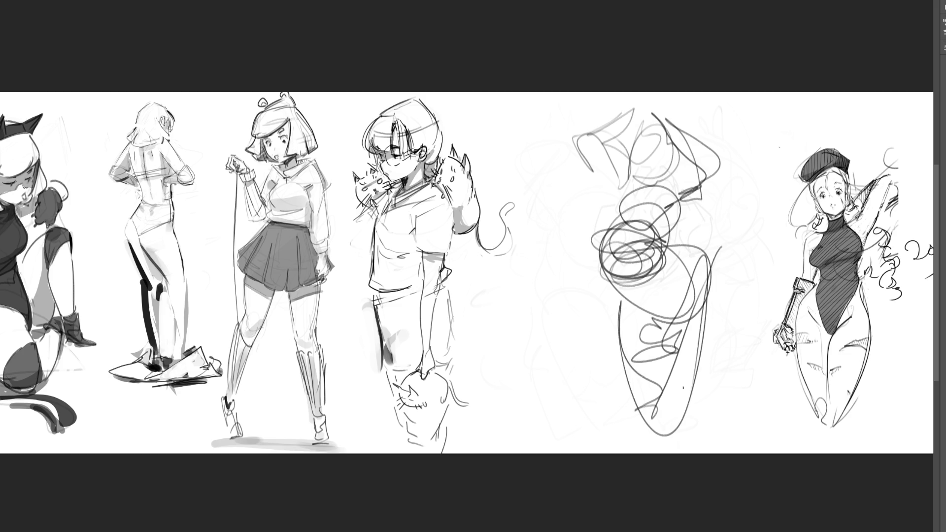
Lighten the new scribble strokes to pale grey with a large soft eraser.
key(e)
mouse_move(655, 344)
mouse_down()
mouse_move(651, 207)
mouse_move(660, 394)
mouse_move(645, 75)
mouse_up()
mouse_move(645, 197)
mouse_down()
mouse_move(560, 264)
mouse_move(660, 432)
mouse_up()
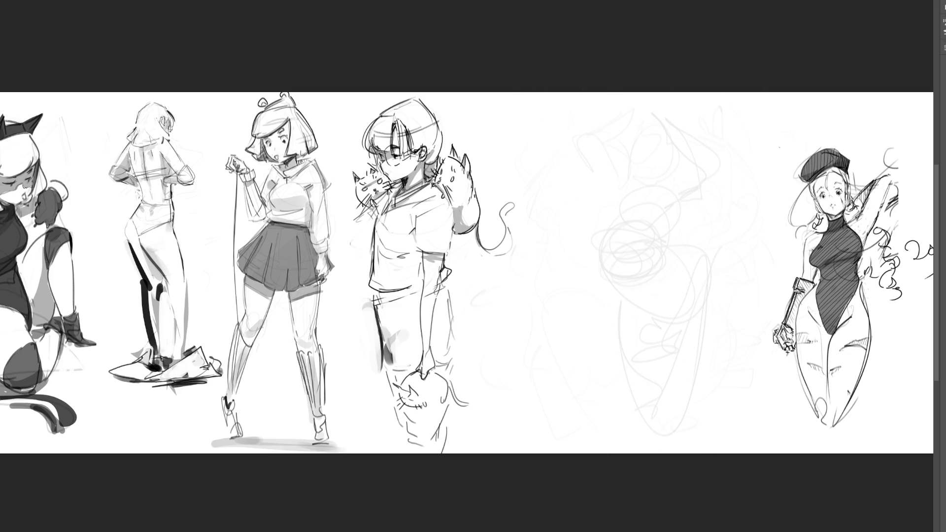
scroll(818, 276, up, 3)
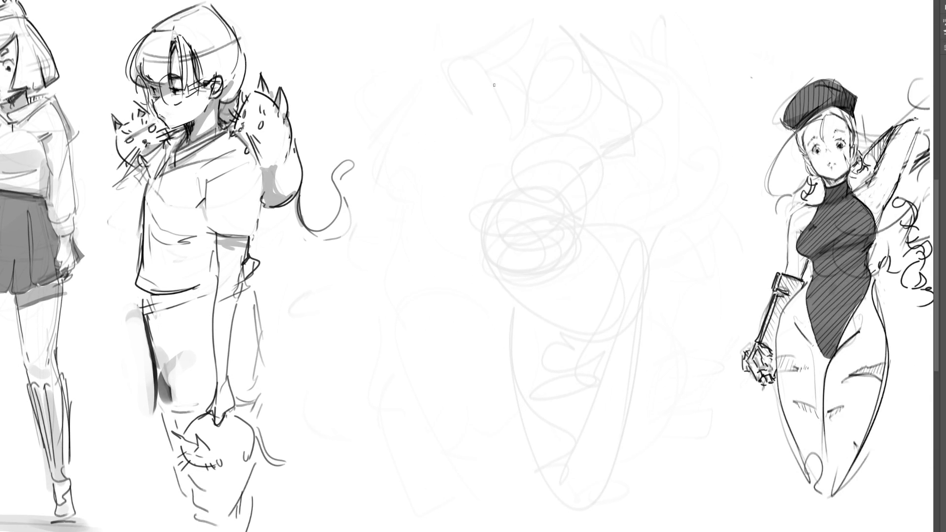
Draw the left raised arm with a narrow forearm, sharp elbow and fingers.
mouse_move(506, 77)
mouse_down()
mouse_move(504, 95)
mouse_move(524, 100)
mouse_move(510, 146)
mouse_up()
mouse_move(525, 98)
mouse_down()
mouse_move(532, 143)
mouse_move(517, 164)
mouse_move(534, 135)
mouse_move(536, 143)
mouse_up()
mouse_move(504, 80)
mouse_down()
mouse_move(539, 53)
mouse_move(537, 75)
mouse_move(546, 50)
mouse_up()
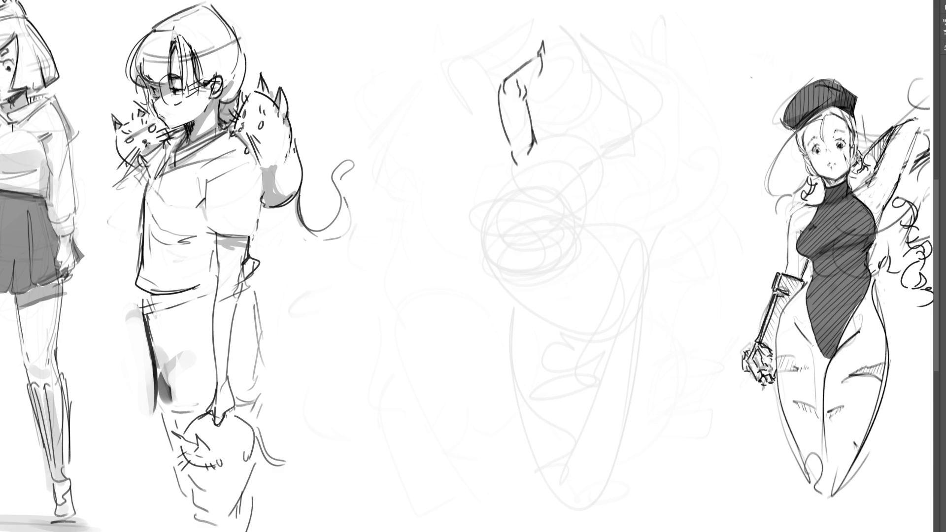
mouse_move(461, 93)
mouse_down()
mouse_move(488, 145)
mouse_move(468, 78)
mouse_move(481, 90)
mouse_move(494, 85)
mouse_move(485, 101)
mouse_move(509, 173)
mouse_up()
drag(467, 78, 539, 57)
mouse_move(493, 85)
mouse_down()
mouse_move(536, 54)
mouse_move(550, 56)
mouse_up()
mouse_move(437, 99)
mouse_down()
mouse_move(429, 106)
mouse_move(450, 103)
mouse_move(498, 160)
mouse_move(421, 105)
mouse_move(427, 113)
mouse_move(451, 86)
mouse_move(468, 108)
mouse_up()
drag(492, 166, 503, 173)
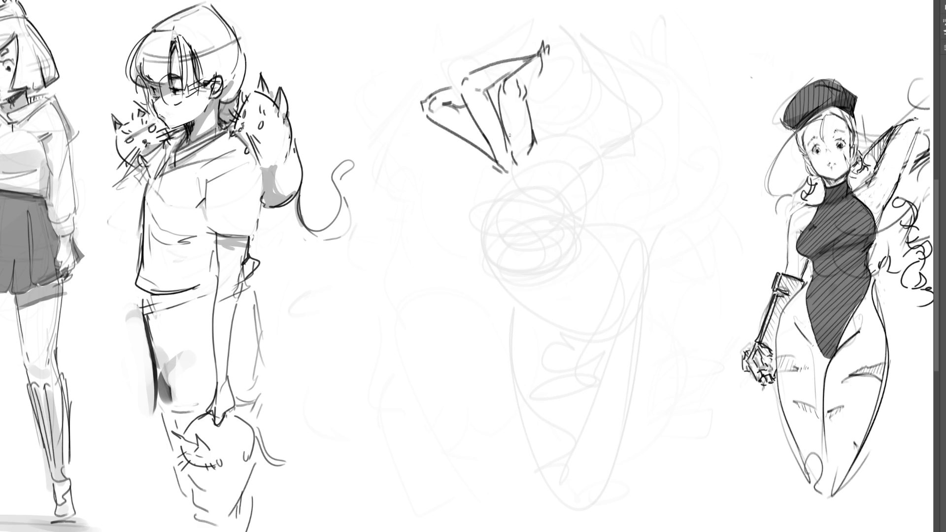
Draw the right upper arm to the elbow, undoing and redrawing a misplaced line.
mouse_move(595, 144)
mouse_down()
mouse_move(585, 167)
mouse_move(626, 152)
mouse_move(661, 108)
mouse_move(681, 105)
mouse_move(609, 160)
mouse_move(683, 111)
mouse_up()
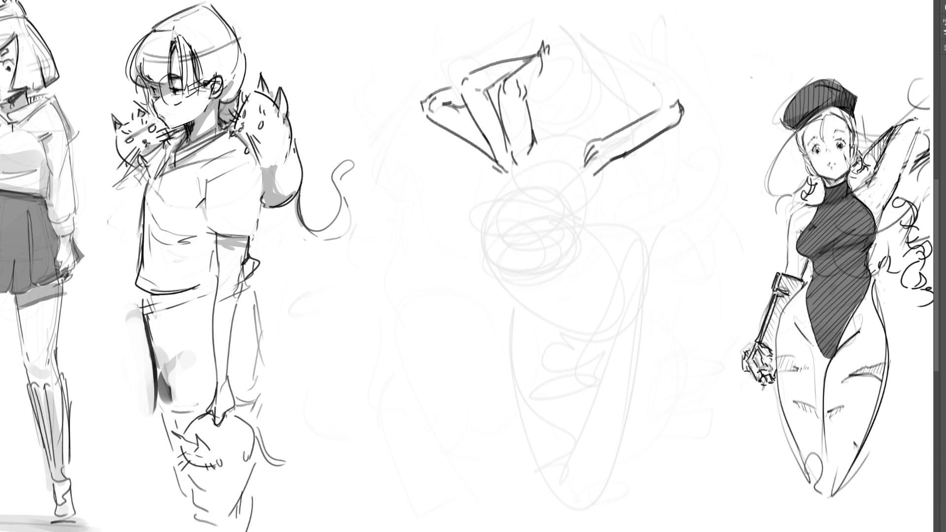
mouse_move(617, 90)
mouse_down()
mouse_move(648, 111)
mouse_move(658, 112)
mouse_move(614, 90)
mouse_move(657, 86)
mouse_move(680, 97)
mouse_up()
key(ctrl+z)
key(ctrl+z)
drag(613, 79, 678, 101)
drag(675, 98, 680, 104)
drag(614, 83, 620, 93)
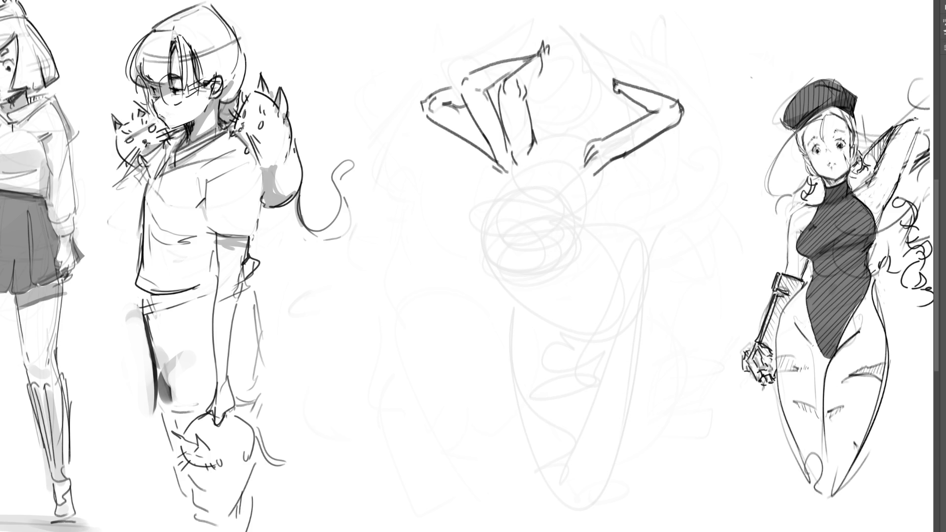
Draw the raised right hand's fingers and the forearm running down from it.
drag(595, 53, 594, 68)
mouse_move(595, 53)
mouse_down()
mouse_move(607, 50)
mouse_move(613, 63)
mouse_move(600, 43)
mouse_move(606, 51)
mouse_move(591, 72)
mouse_move(612, 90)
mouse_move(584, 149)
mouse_up()
drag(611, 81, 600, 165)
drag(584, 131, 582, 170)
drag(615, 81, 595, 173)
drag(594, 49, 581, 88)
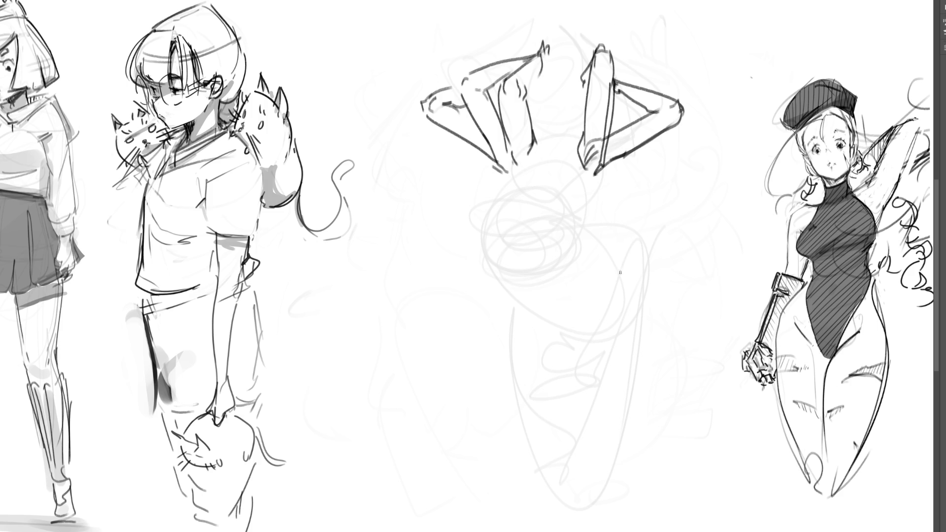
Sketch the hooked hip arc curving up toward the torso.
mouse_move(596, 330)
mouse_down()
mouse_move(646, 293)
mouse_move(590, 330)
mouse_up()
drag(618, 290, 591, 327)
mouse_move(645, 268)
mouse_down()
mouse_move(648, 293)
mouse_move(597, 309)
mouse_move(651, 293)
mouse_move(591, 319)
mouse_up()
mouse_move(602, 285)
mouse_down()
mouse_move(606, 247)
mouse_move(630, 228)
mouse_move(663, 273)
mouse_up()
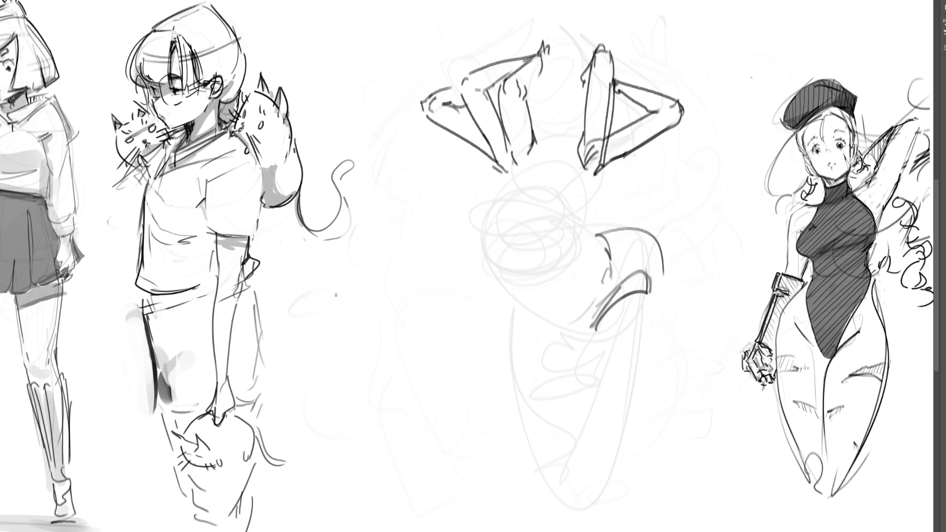
Draw the first long leg with its foot and extend a second leg to the floor.
drag(661, 281, 664, 313)
drag(661, 298, 627, 507)
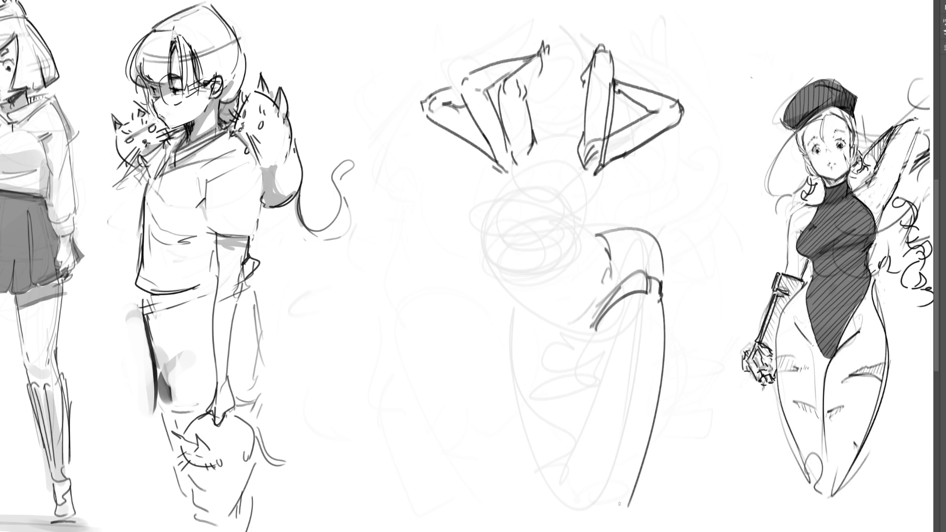
mouse_move(596, 328)
mouse_down()
mouse_move(604, 496)
mouse_move(618, 495)
mouse_move(610, 521)
mouse_up()
drag(627, 505, 625, 524)
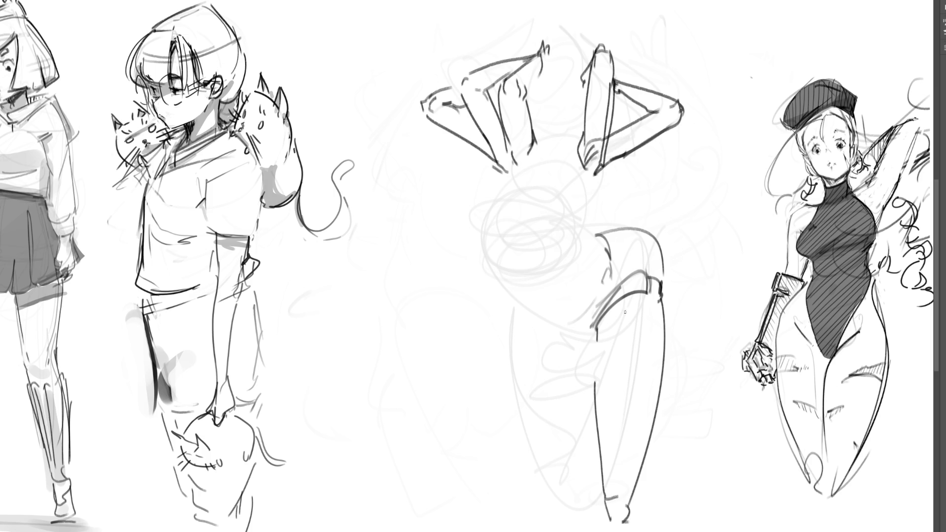
mouse_move(613, 348)
mouse_down()
mouse_move(602, 340)
mouse_move(625, 306)
mouse_move(648, 295)
mouse_move(637, 391)
mouse_move(702, 505)
mouse_up()
mouse_move(666, 299)
mouse_down()
mouse_move(723, 430)
mouse_move(729, 493)
mouse_up()
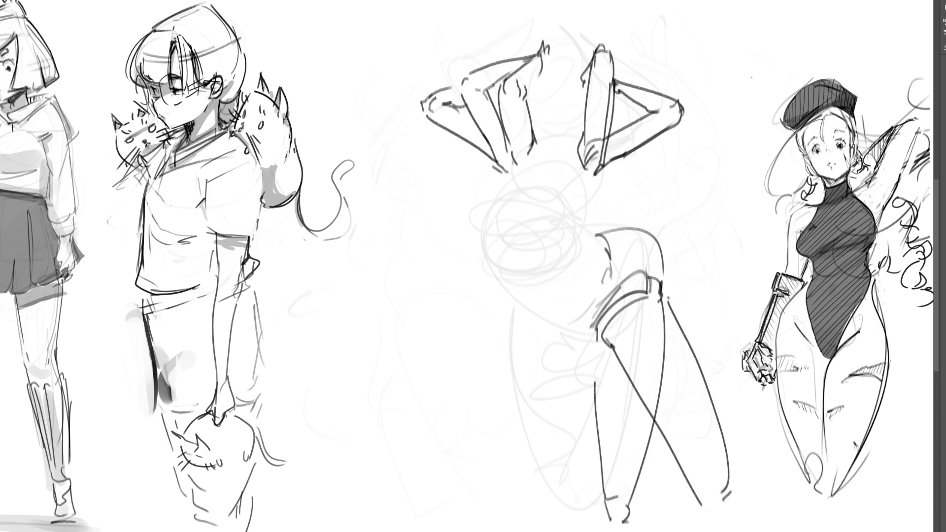
Shape the hip, knee and inner thigh, adding more leg lines toward the right.
mouse_move(625, 235)
mouse_down()
mouse_move(676, 295)
mouse_move(642, 348)
mouse_up()
mouse_move(670, 297)
mouse_down()
mouse_move(682, 288)
mouse_move(747, 351)
mouse_up()
drag(633, 344, 637, 353)
drag(779, 407, 758, 469)
mouse_move(644, 360)
mouse_down()
mouse_move(730, 451)
mouse_move(776, 442)
mouse_up()
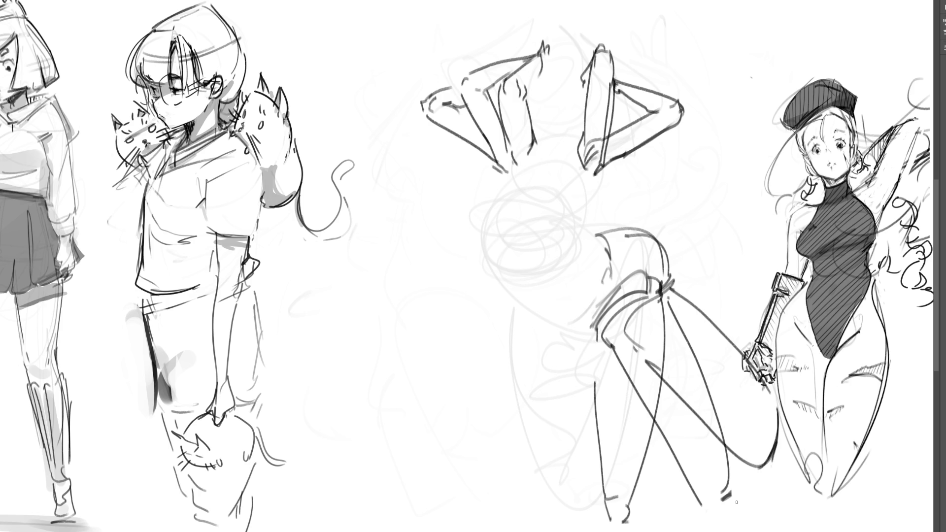
Draw another leg with calf and foot, plus a looping leg kicked far left.
mouse_move(527, 322)
mouse_down()
mouse_move(583, 345)
mouse_move(574, 344)
mouse_move(544, 489)
mouse_move(559, 469)
mouse_up()
drag(592, 367, 557, 505)
drag(556, 505, 538, 502)
drag(568, 323, 575, 331)
drag(535, 306, 574, 330)
mouse_move(574, 332)
mouse_down()
mouse_move(557, 311)
mouse_move(451, 293)
mouse_move(440, 311)
mouse_up()
mouse_move(505, 361)
mouse_down()
mouse_move(544, 358)
mouse_move(438, 319)
mouse_move(486, 385)
mouse_move(549, 350)
mouse_up()
mouse_move(457, 358)
mouse_down()
mouse_move(410, 414)
mouse_move(561, 365)
mouse_up()
drag(546, 378, 460, 425)
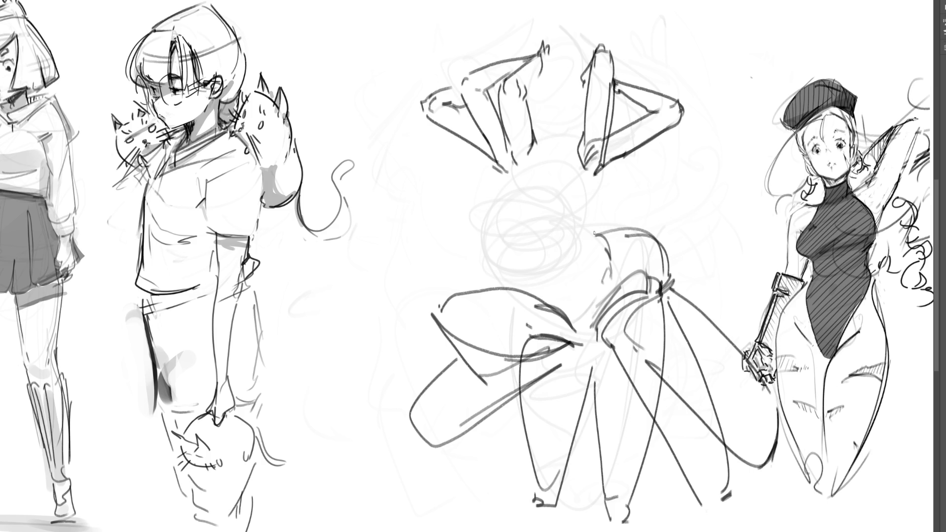
Draw the left and right round hair buns on the head.
mouse_move(480, 231)
mouse_down()
mouse_move(507, 192)
mouse_move(472, 199)
mouse_move(486, 232)
mouse_move(503, 221)
mouse_move(510, 194)
mouse_move(561, 192)
mouse_up()
mouse_move(533, 219)
mouse_down()
mouse_move(569, 214)
mouse_move(531, 226)
mouse_up()
mouse_move(466, 203)
mouse_down()
mouse_move(508, 177)
mouse_move(468, 199)
mouse_move(509, 197)
mouse_move(498, 212)
mouse_move(460, 198)
mouse_move(489, 232)
mouse_move(503, 217)
mouse_move(498, 245)
mouse_up()
drag(523, 216, 544, 249)
mouse_move(527, 223)
mouse_down()
mouse_move(563, 208)
mouse_move(572, 235)
mouse_up()
mouse_move(572, 236)
mouse_down()
mouse_move(552, 250)
mouse_move(567, 241)
mouse_up()
mouse_move(533, 197)
mouse_down()
mouse_move(579, 208)
mouse_move(549, 217)
mouse_move(577, 231)
mouse_move(565, 239)
mouse_up()
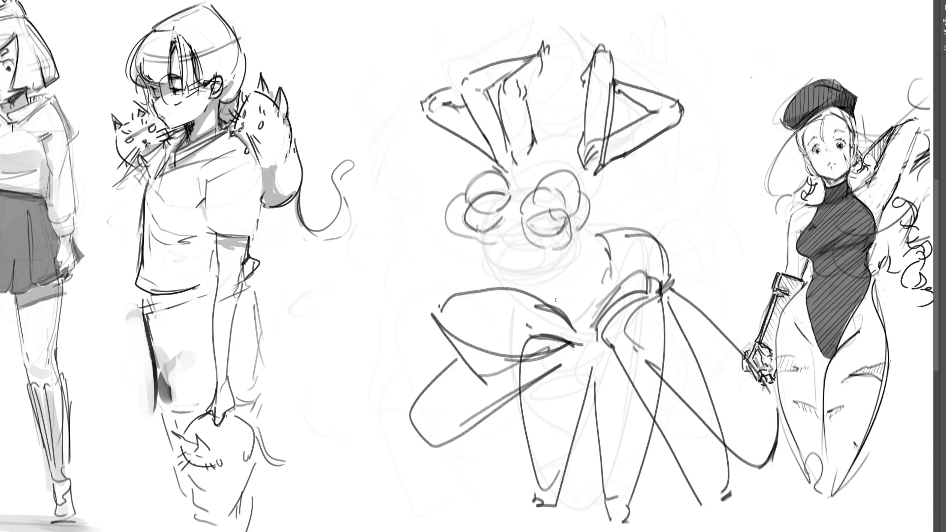
Arch lines over both buns, curve around them and add a small mark below the head.
mouse_move(524, 192)
mouse_down()
mouse_move(548, 157)
mouse_move(564, 196)
mouse_up()
mouse_move(474, 187)
mouse_down()
mouse_move(506, 194)
mouse_move(502, 264)
mouse_up()
drag(497, 214, 505, 246)
mouse_move(568, 202)
mouse_down()
mouse_move(596, 183)
mouse_move(589, 225)
mouse_up()
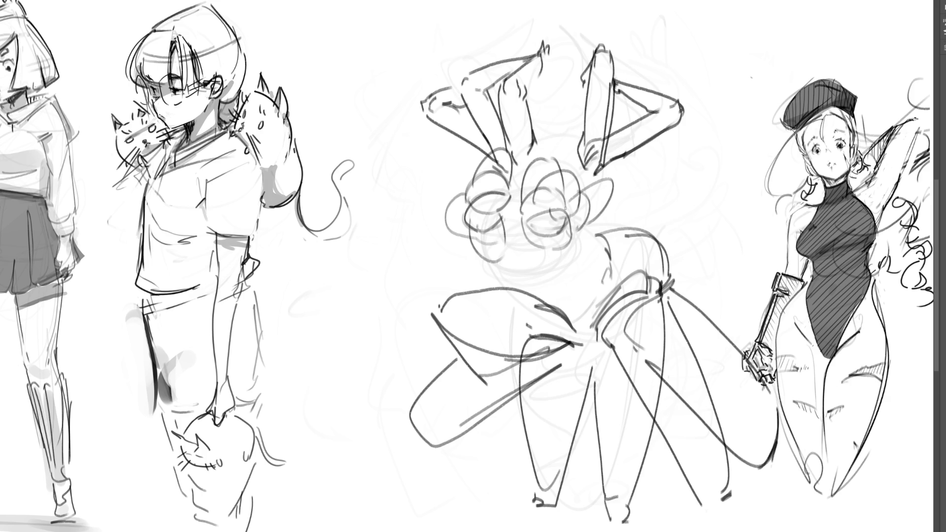
drag(544, 276, 555, 286)
Draw curly hair along both sides of the head and fill its centre with small curls.
mouse_move(557, 146)
mouse_down()
mouse_move(622, 195)
mouse_move(620, 214)
mouse_move(568, 249)
mouse_up()
mouse_move(485, 150)
mouse_down()
mouse_move(439, 197)
mouse_move(433, 237)
mouse_move(453, 264)
mouse_move(507, 260)
mouse_up()
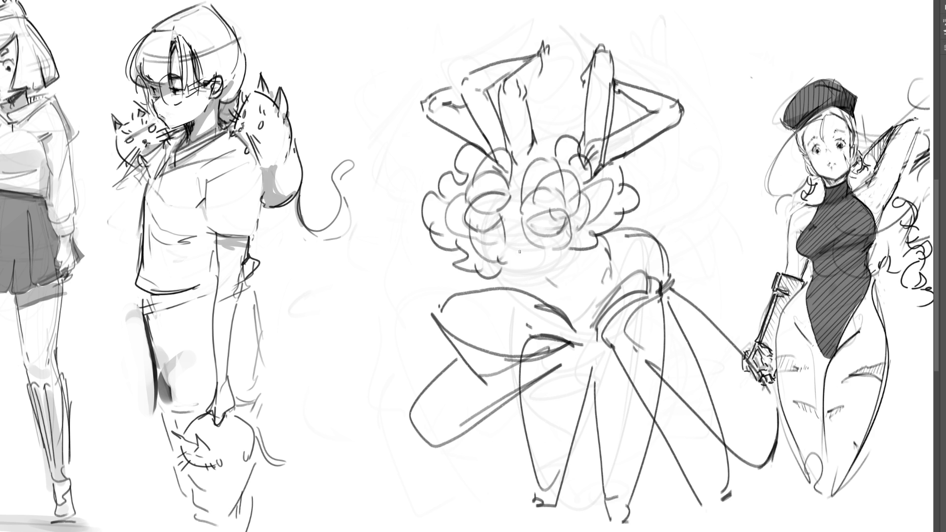
mouse_move(518, 193)
mouse_down()
mouse_move(495, 221)
mouse_move(526, 242)
mouse_move(522, 198)
mouse_up()
mouse_move(503, 235)
mouse_down()
mouse_move(536, 256)
mouse_move(523, 262)
mouse_up()
mouse_move(515, 168)
mouse_down()
mouse_move(550, 143)
mouse_move(537, 269)
mouse_move(583, 245)
mouse_move(559, 277)
mouse_move(620, 268)
mouse_up()
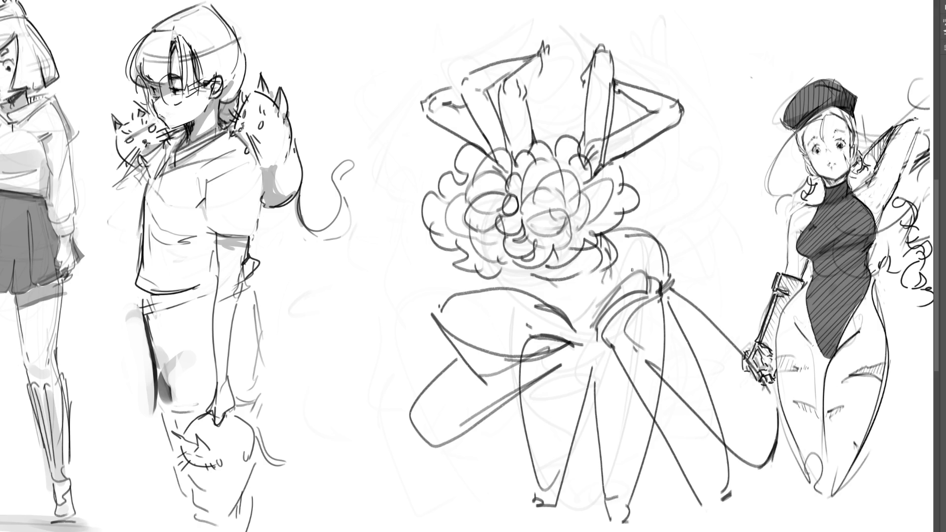